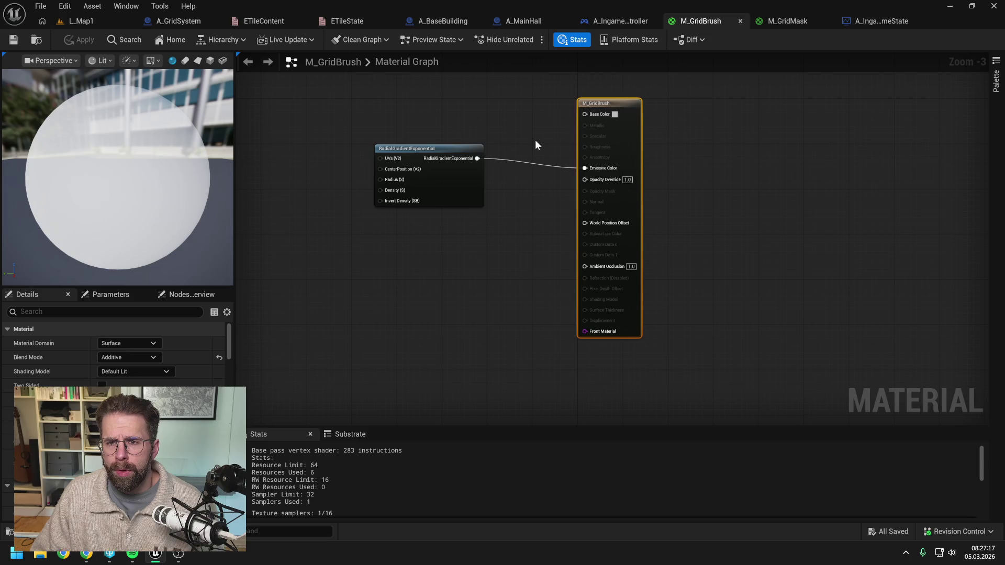
Leave the material graphs for the L_Map1 level and select the Landscape actor in the Outliner
left_click(795, 24)
left_click(714, 21)
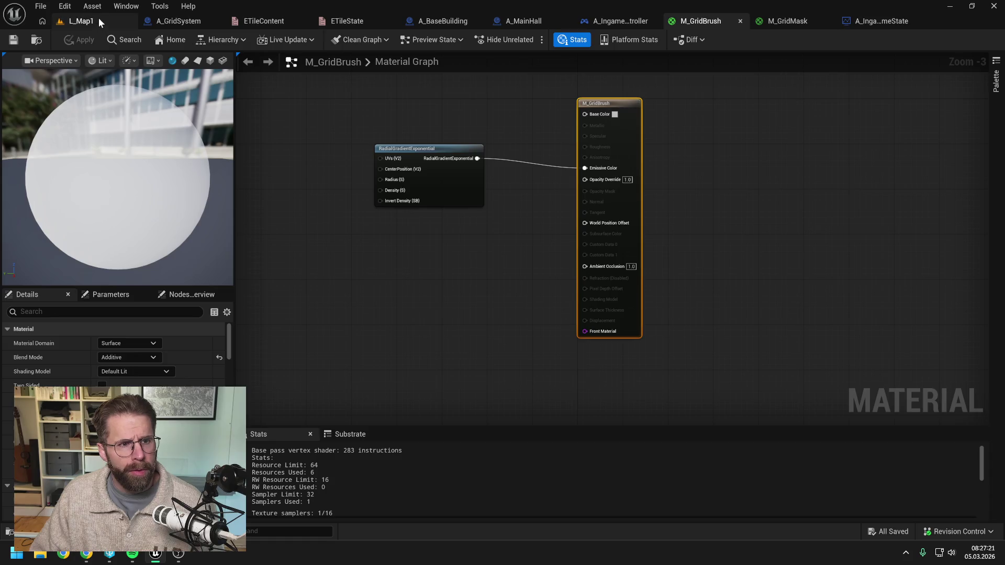
left_click(98, 20)
left_click(837, 128)
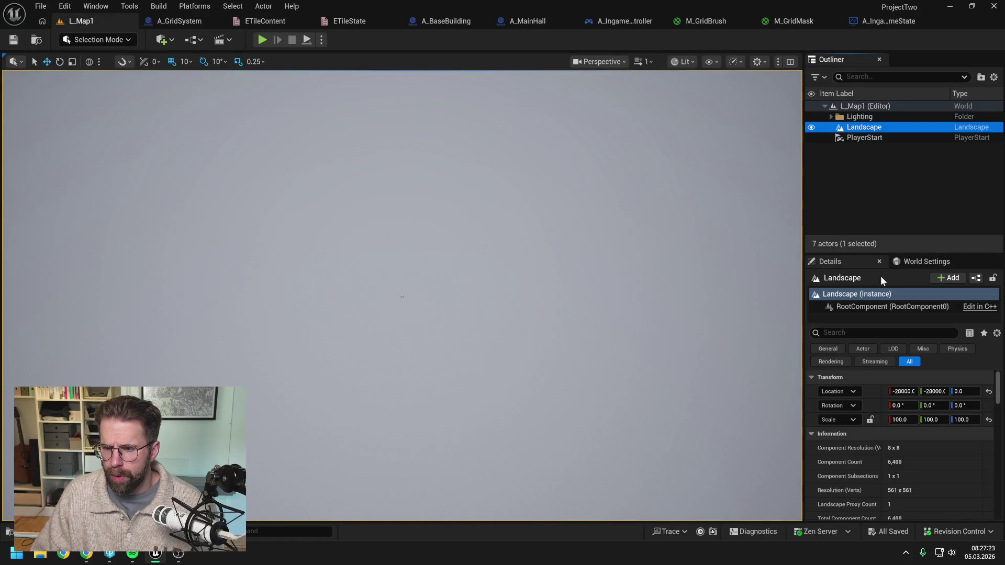
Scroll the Landscape's Details to its Landscape Material slot, which shows M_GridBrush
scroll(949, 378, "down", 2)
scroll(947, 390, "down", 6)
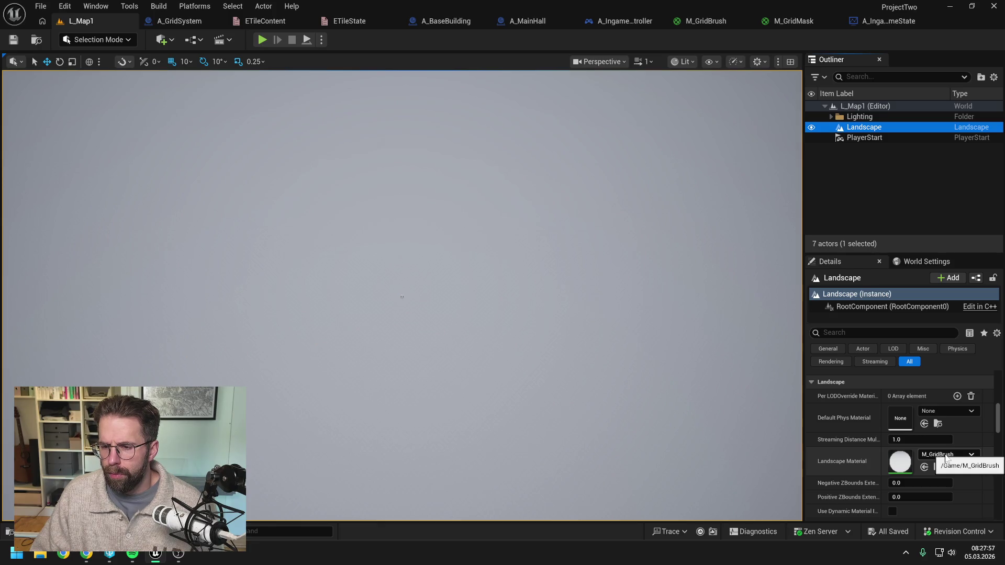
left_click(986, 461)
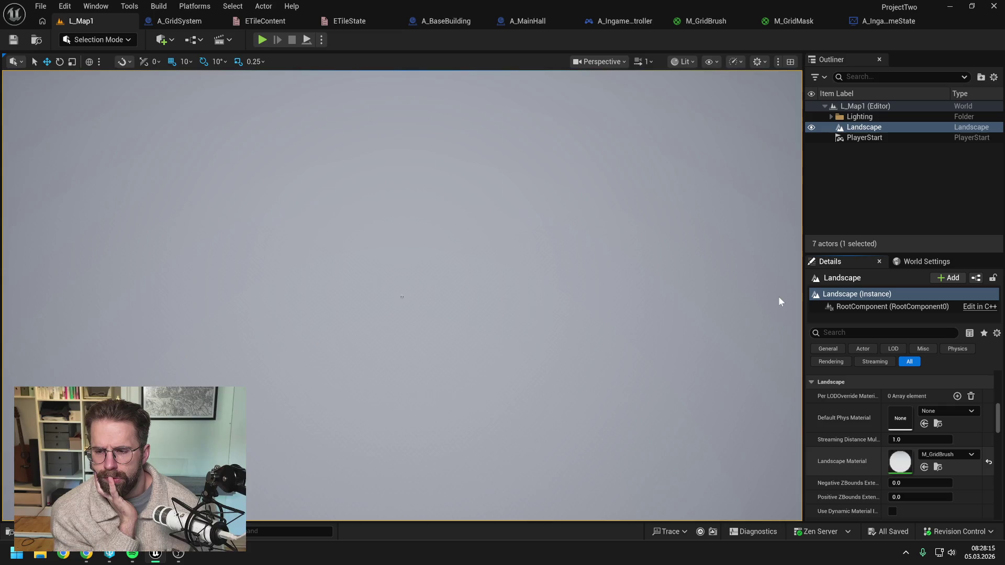
Undo the M_GridBrush assignment so the Landscape Material becomes None
key("ctrl+z")
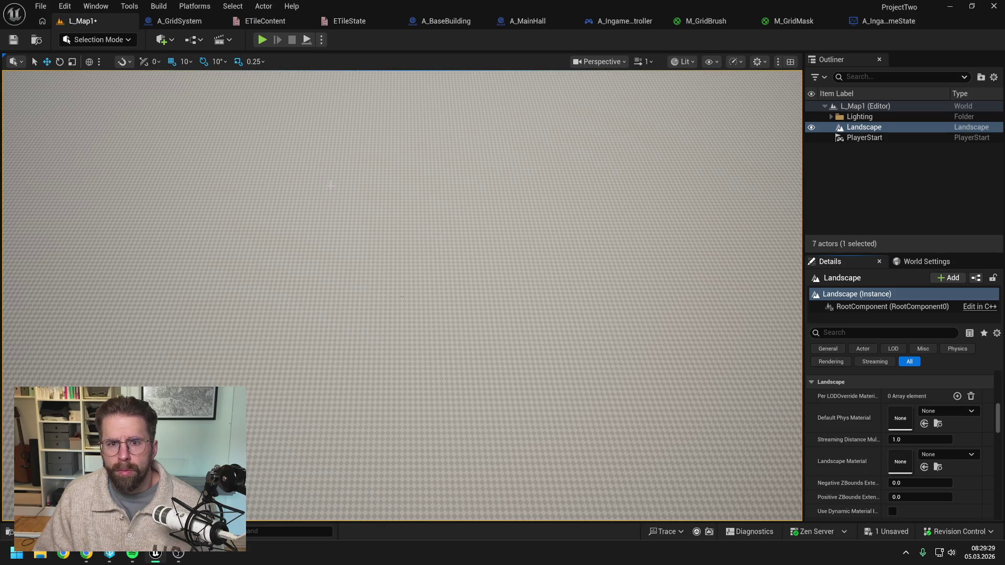
left_click(164, 41)
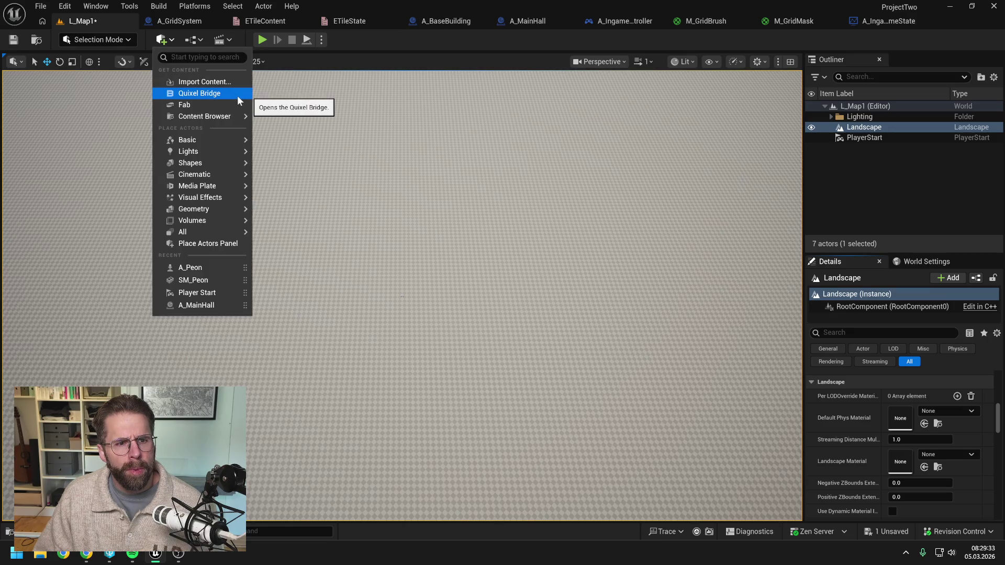
Place a Plane from the Quickly Add Shapes menu and snap it down to the ground
mouse_move(211, 150)
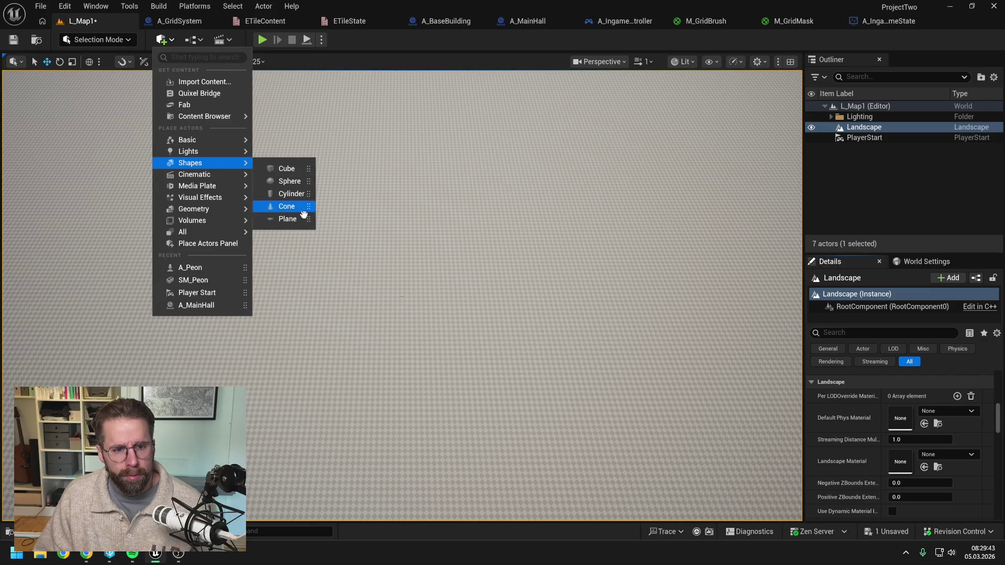
left_click(290, 219)
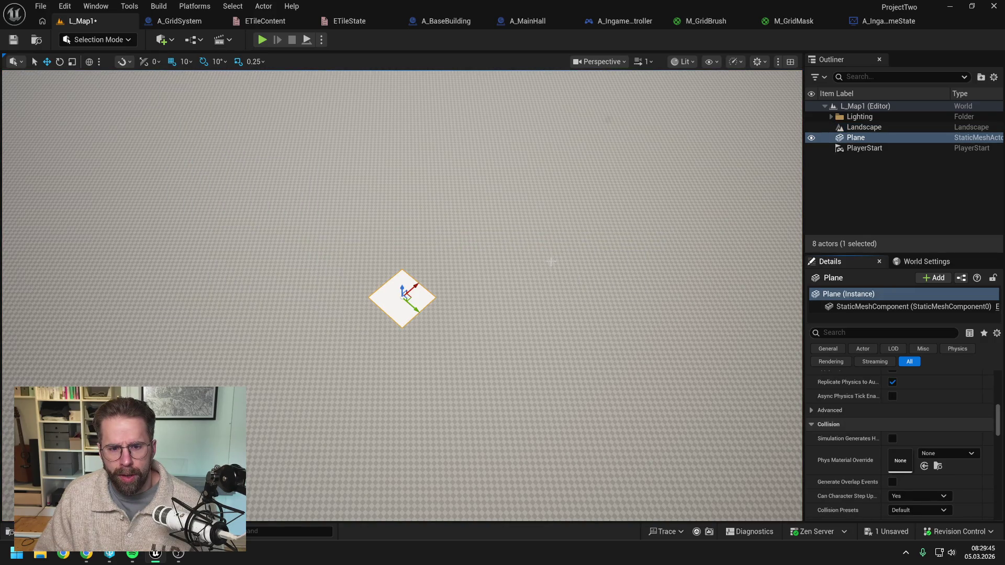
scroll(428, 317, "up", 5)
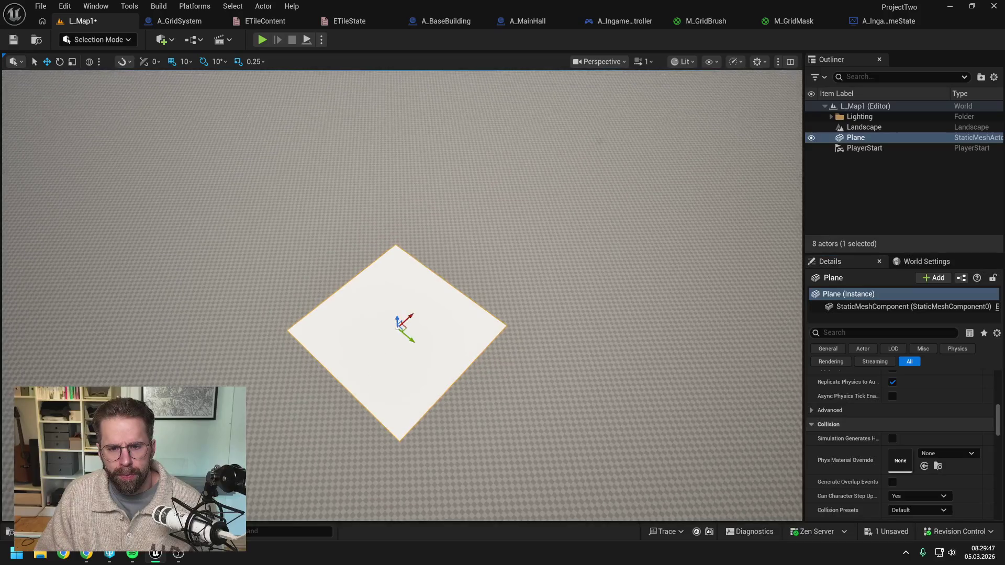
scroll(477, 321, "down", 5)
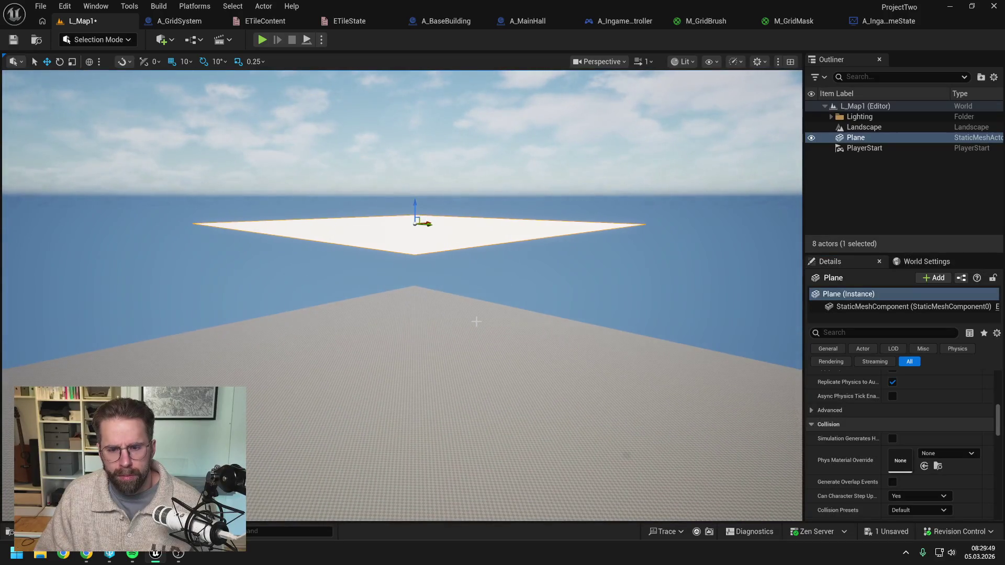
key("End")
Frame the Plane and set its Location Z to 0.5, just above the landscape
scroll(477, 322, "up", 5)
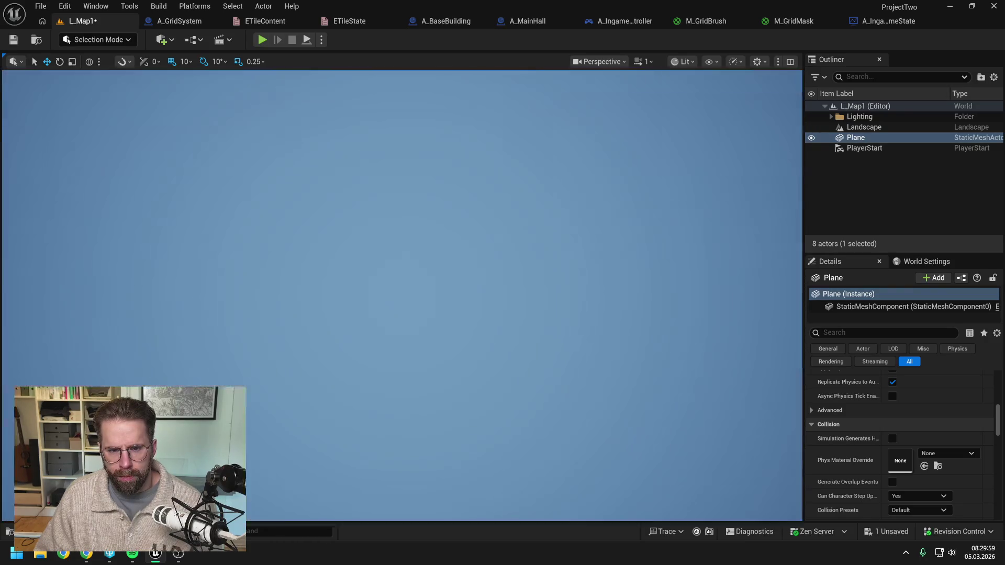
key("f")
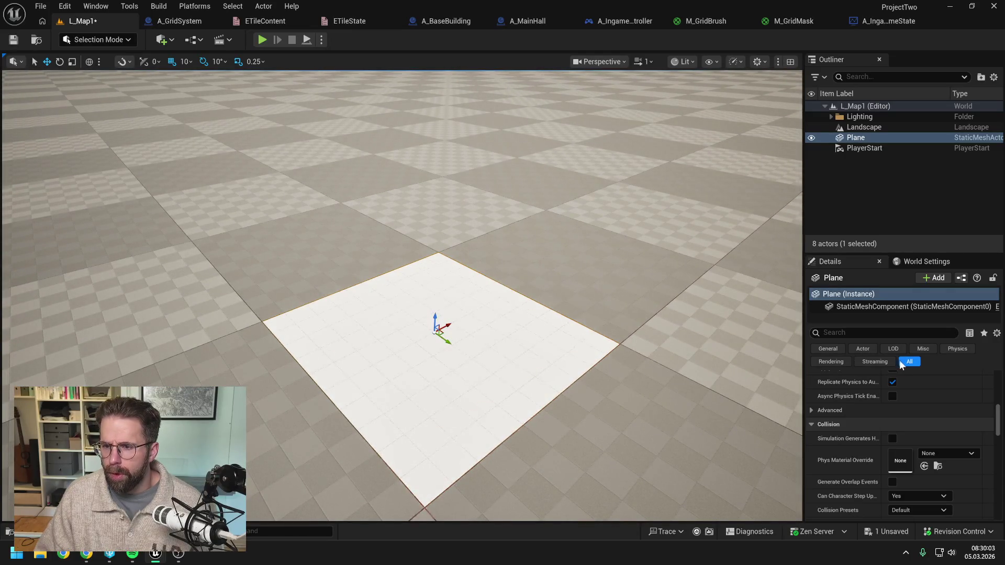
left_click(941, 260)
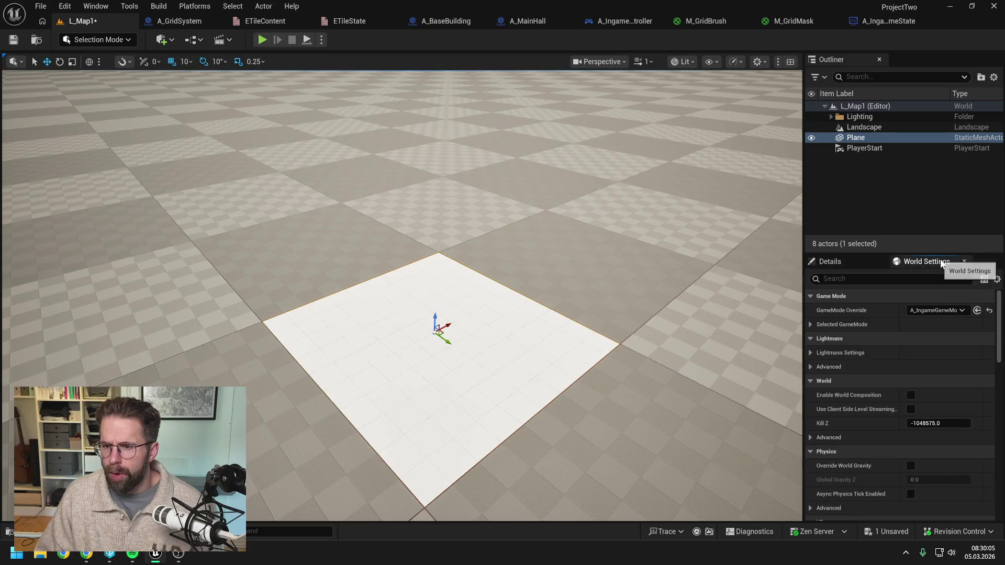
left_click(859, 260)
scroll(995, 416, "up", 5)
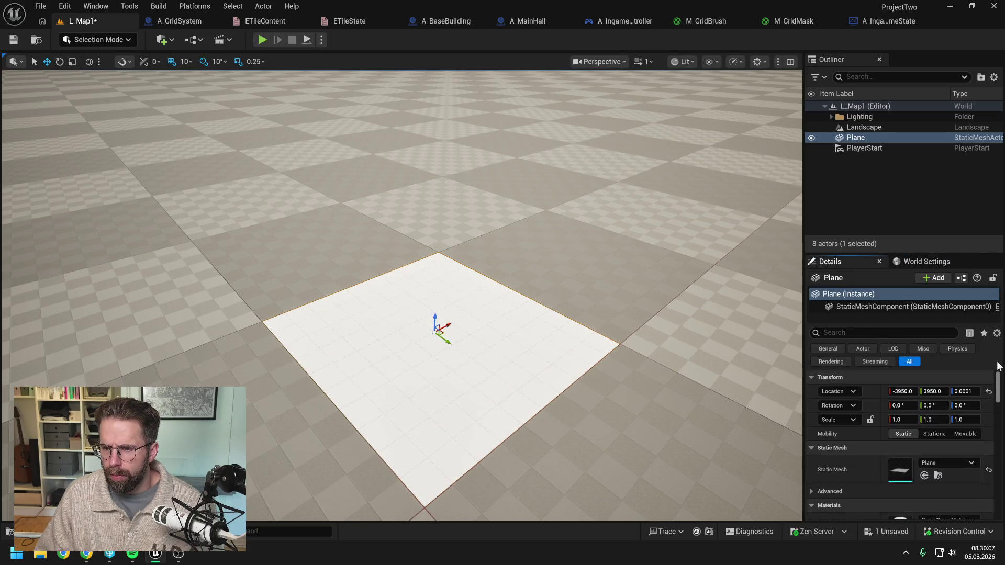
left_click(963, 391)
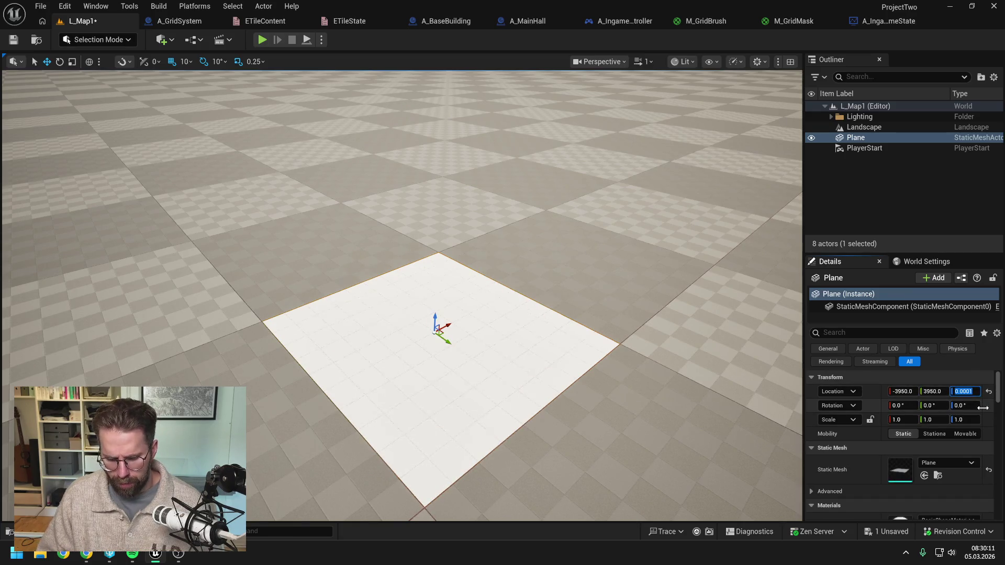
type("0.1")
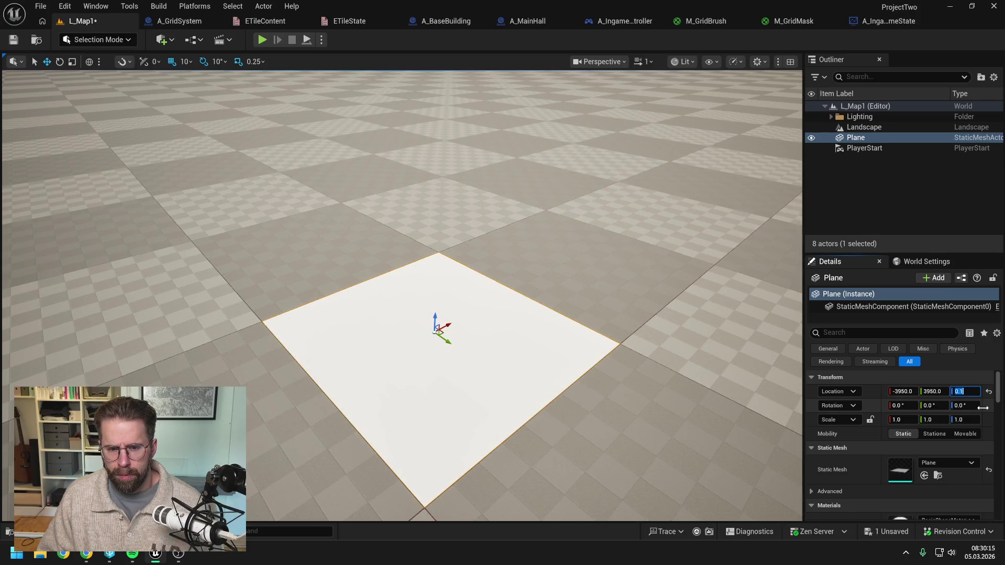
type("0.5")
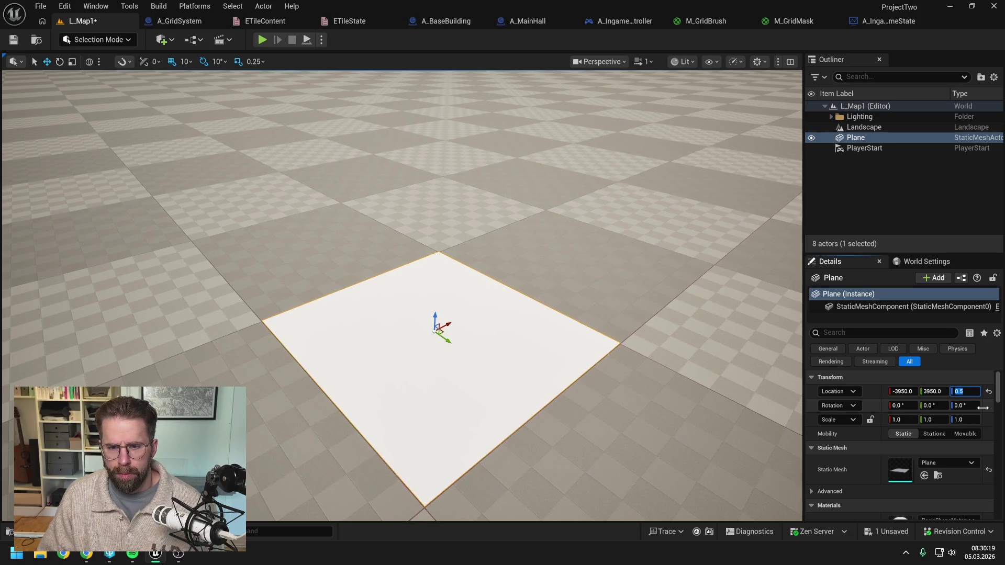
left_click_drag(471, 288, 471, 393)
mouse_move(682, 400)
left_mouse_down()
mouse_move(682, 414)
mouse_move(681, 366)
mouse_move(682, 409)
mouse_move(682, 400)
left_mouse_up()
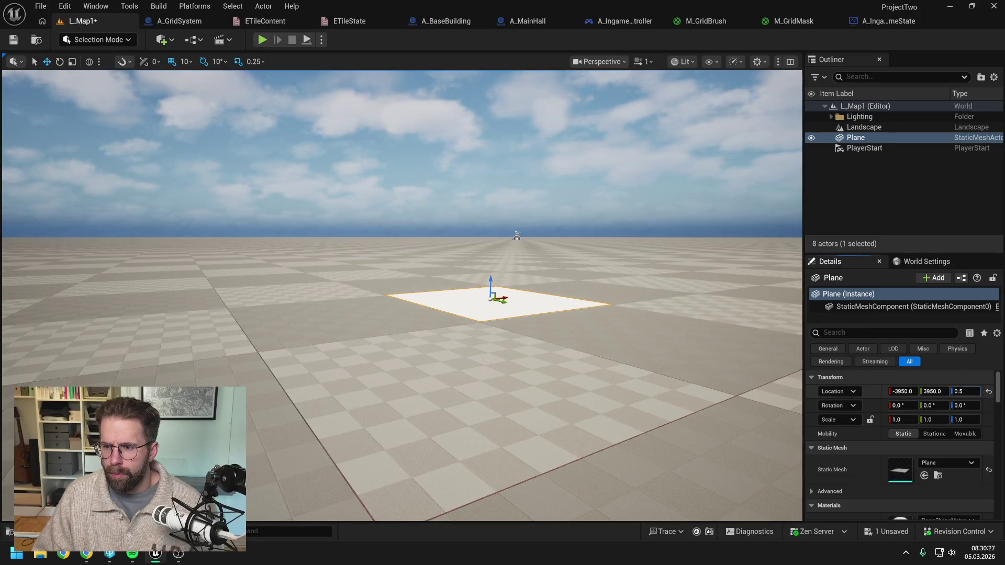
Set the Plane's Location Z to 1, briefly trying 10 before settling back
left_click(963, 392)
type("1")
key("Return")
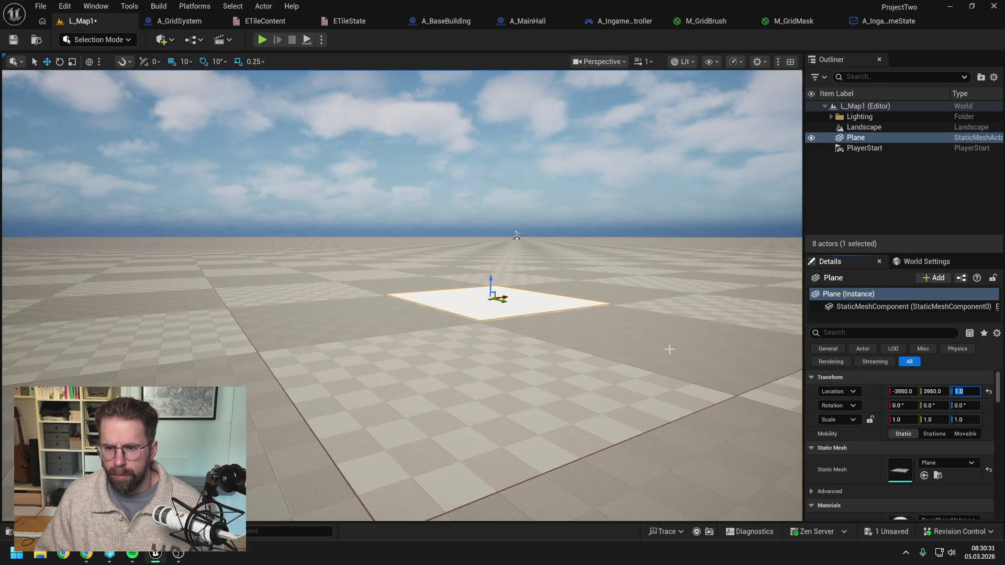
type("10")
key("Return")
type("1")
key("Return")
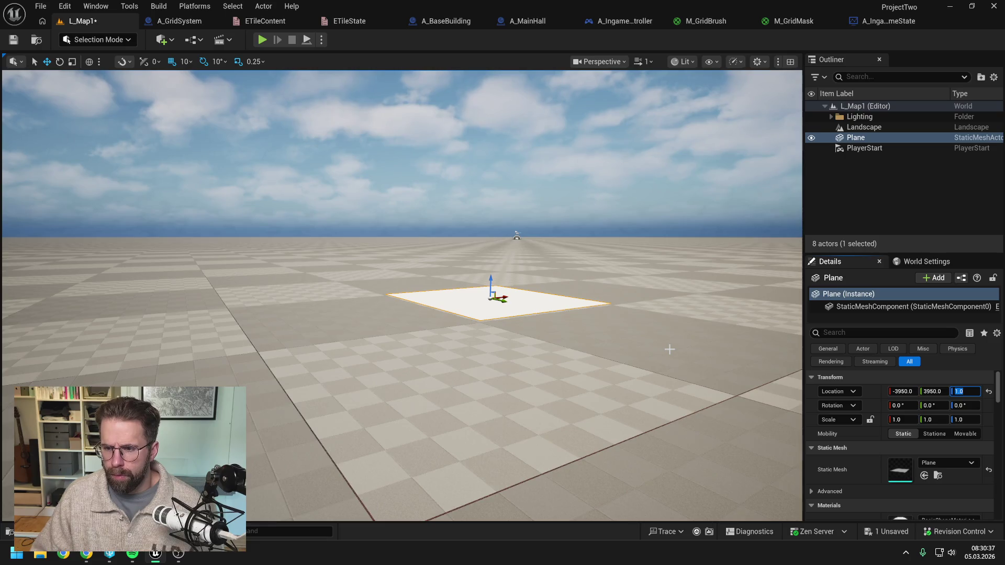
scroll(649, 331, "down", 5)
left_click_drag(650, 332, 651, 339)
Scale the Plane to 500 on X, Y and Z after trying 100 and 1000 on X
left_click(897, 419)
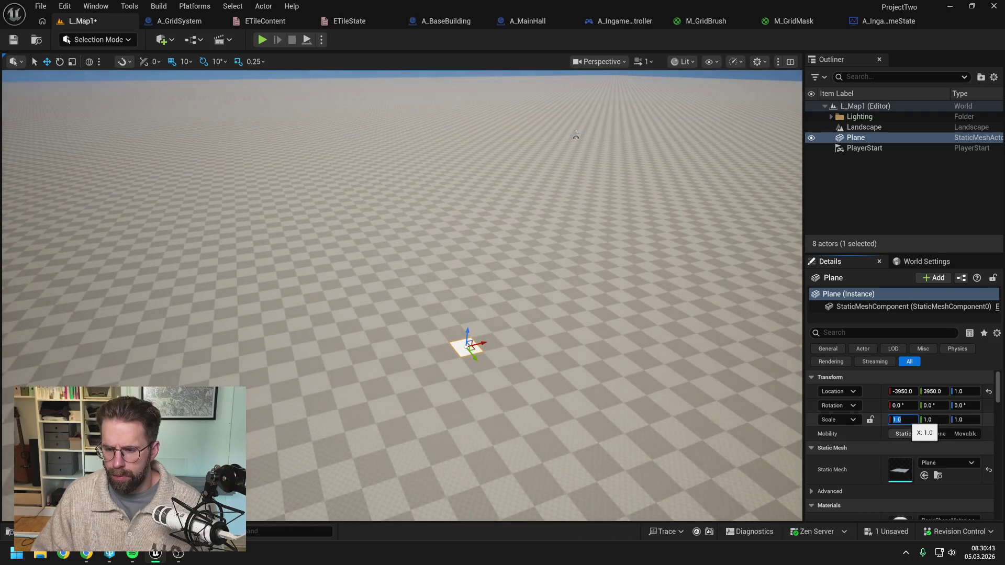
type("10")
key("Return")
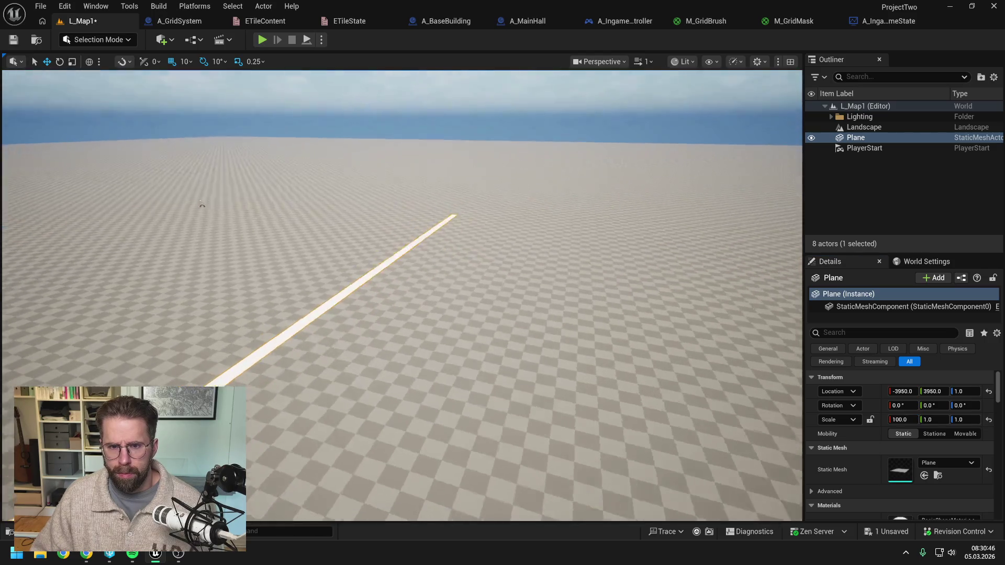
left_click_drag(746, 360, 747, 359)
left_click(901, 419)
type("1")
key("Return")
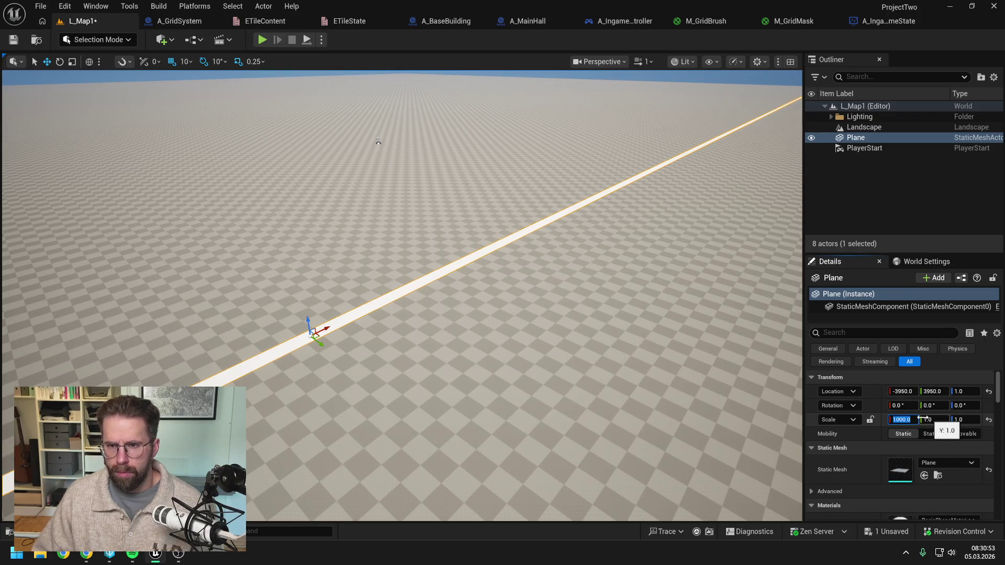
mouse_move(220, 270)
left_mouse_down()
mouse_move(323, 259)
mouse_move(358, 147)
left_mouse_up()
left_click(903, 419)
type("500")
key("Tab")
type("500")
key("Tab")
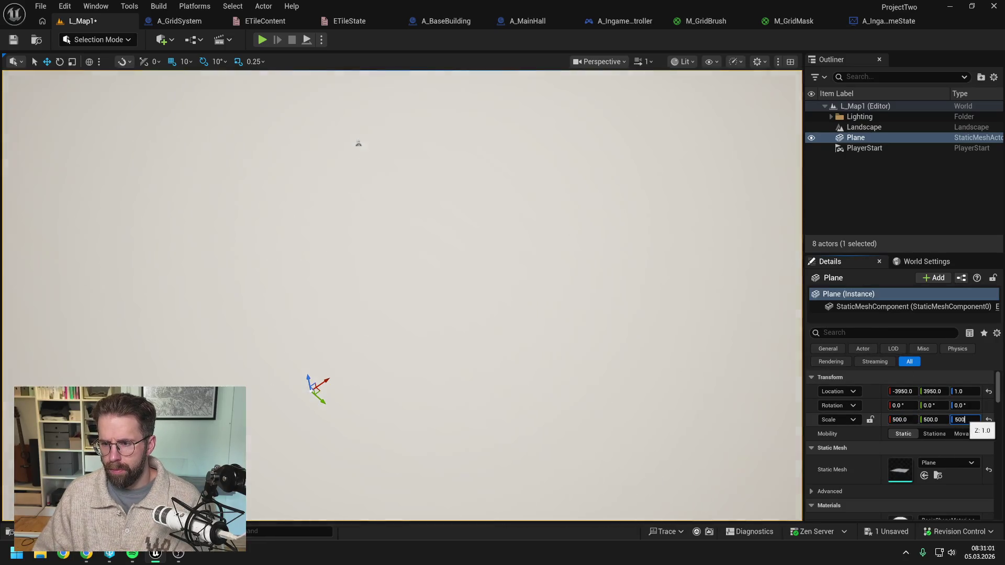
type("500")
key("Return")
mouse_move(538, 416)
left_mouse_down()
mouse_move(543, 394)
mouse_move(538, 417)
mouse_move(651, 464)
mouse_move(713, 470)
mouse_move(581, 428)
mouse_move(584, 404)
mouse_move(371, 471)
mouse_move(322, 471)
mouse_move(356, 471)
mouse_move(356, 450)
mouse_move(437, 471)
left_mouse_up()
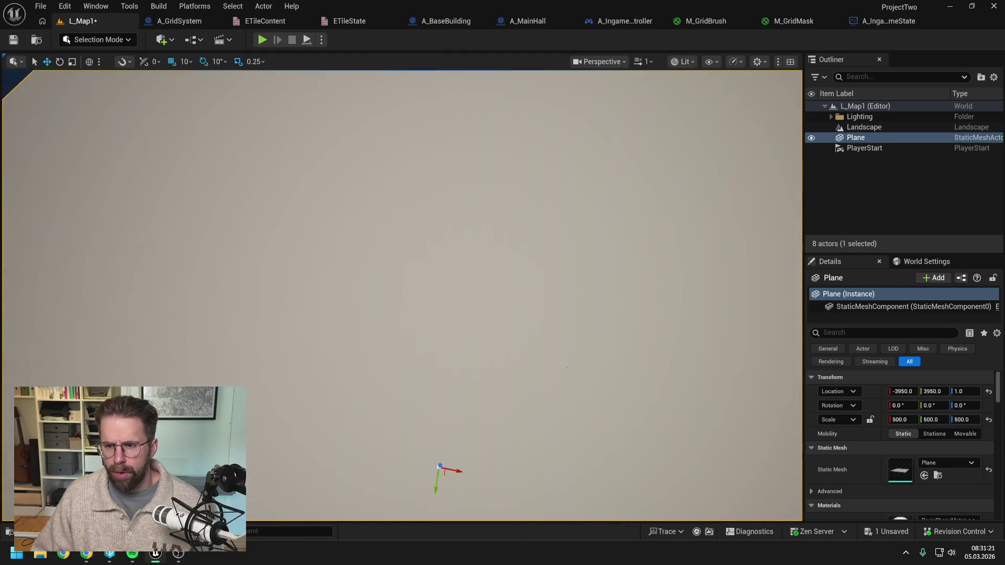
Centre the Plane at the origin by setting Location X and Y to 0
scroll(692, 348, "down", 2)
left_click(902, 391)
type("0")
left_click(928, 392)
type("0")
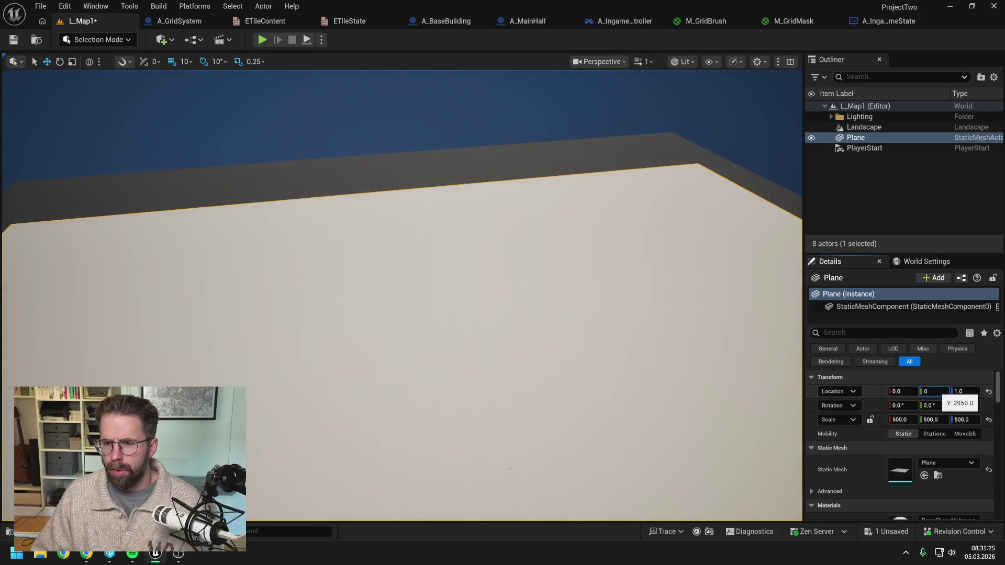
key("Return")
mouse_move(402, 296)
left_mouse_down()
mouse_move(419, 314)
mouse_move(450, 299)
mouse_move(429, 301)
mouse_move(461, 298)
left_mouse_up()
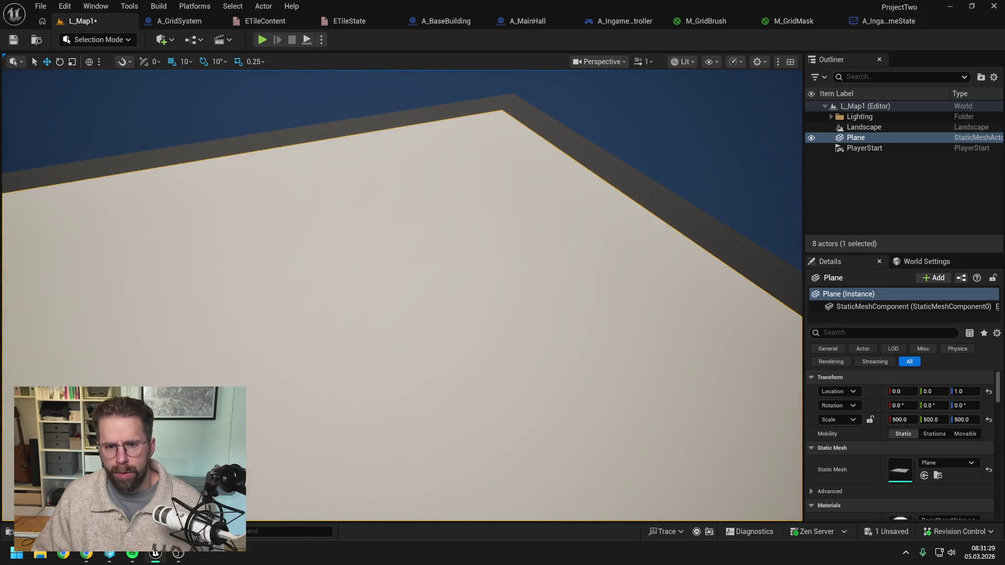
Save the L_Map1 level
key("ctrl+s")
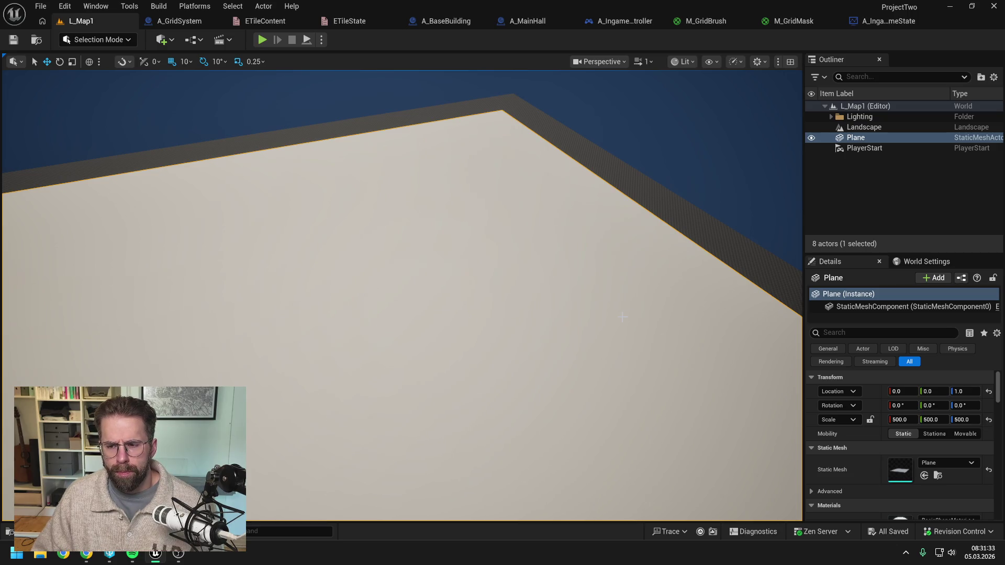
scroll(883, 408, "down", 1)
scroll(884, 404, "down", 2)
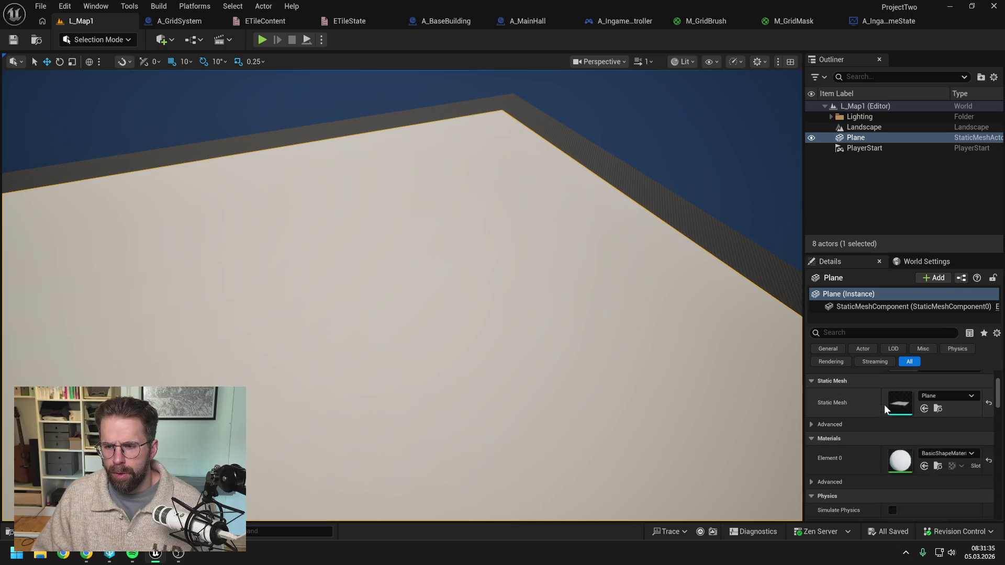
Assign M_GridBrush to the Plane's Element 0 slot, save the level, and view the M_GridBrush graph
left_click(947, 454)
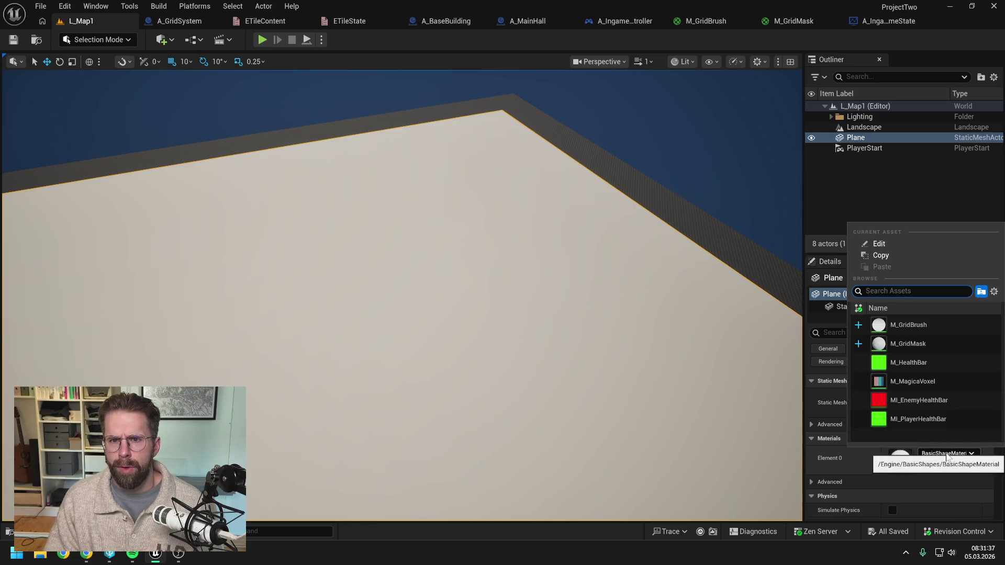
type("grid")
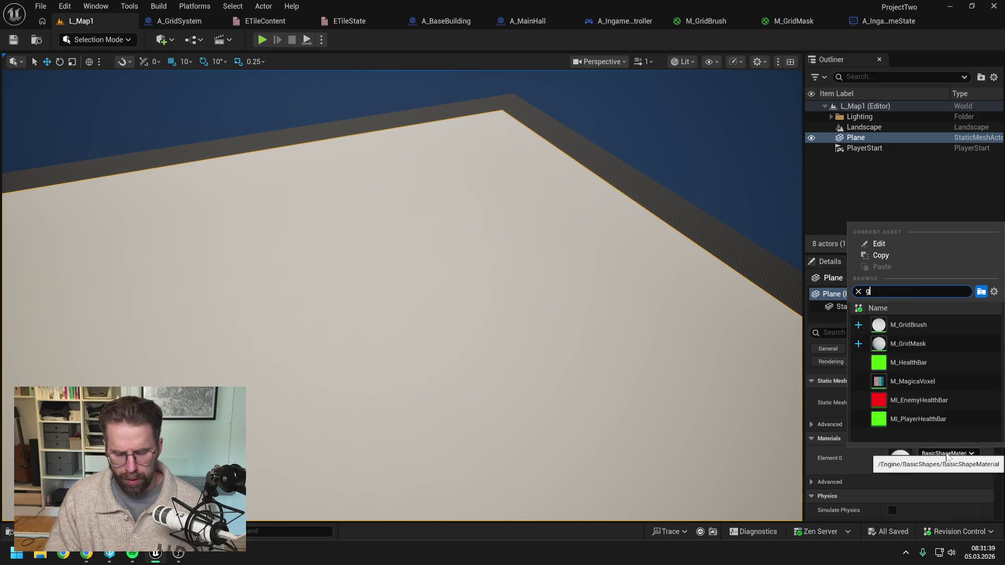
left_click(917, 327)
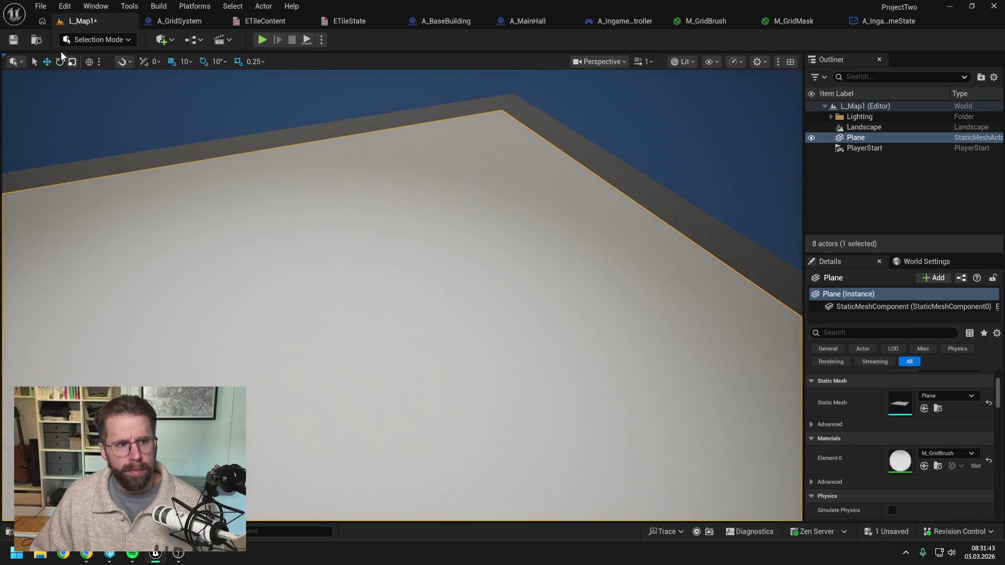
left_click(13, 39)
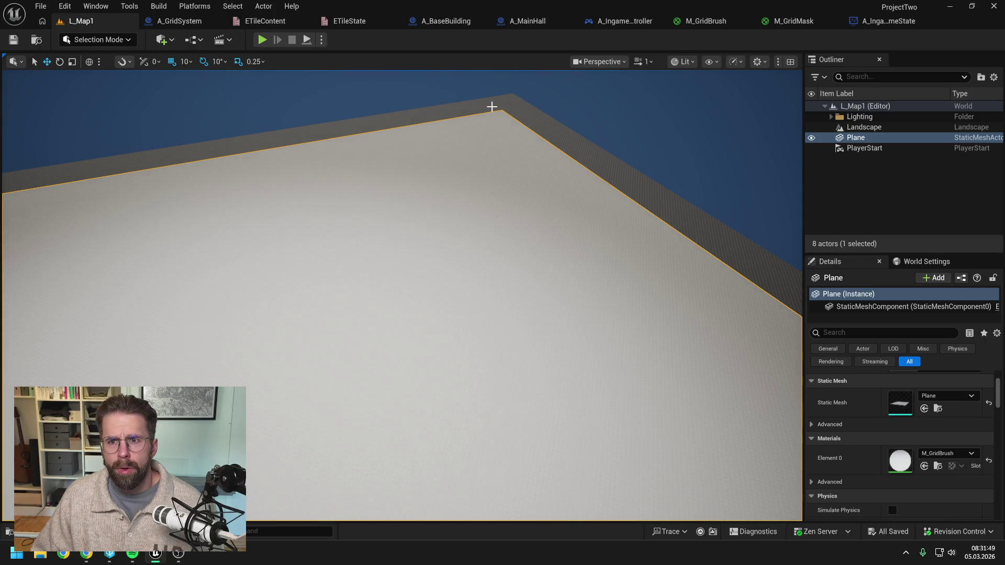
left_click(705, 22)
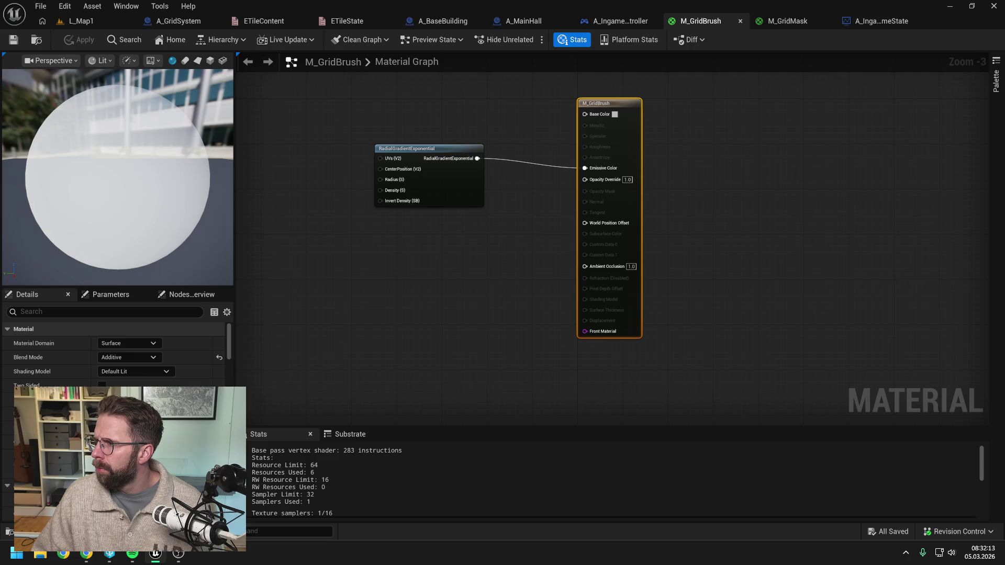
Replace the Plane's Element 0 material with M_GridMask and save L_Map1
left_click(800, 20)
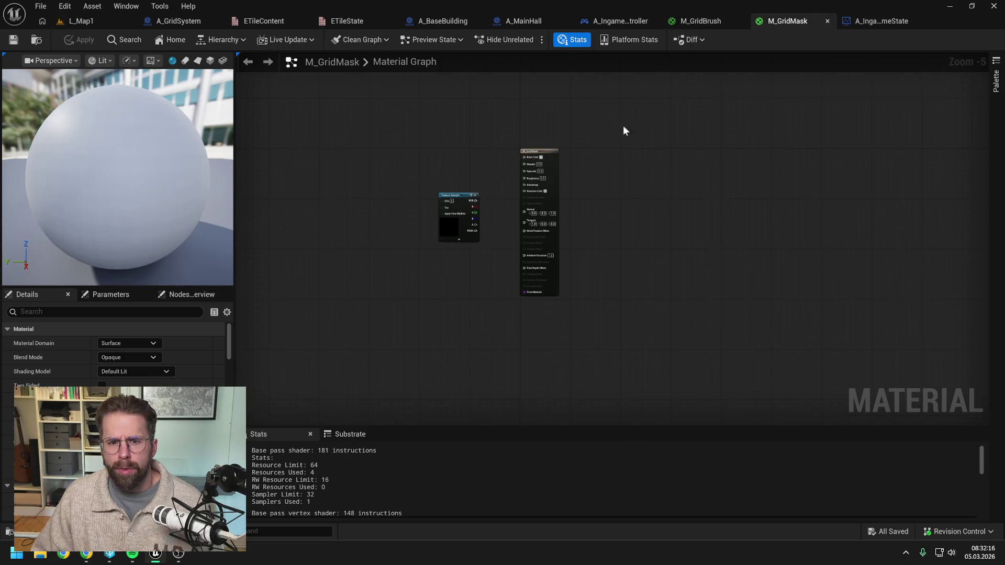
left_click(90, 25)
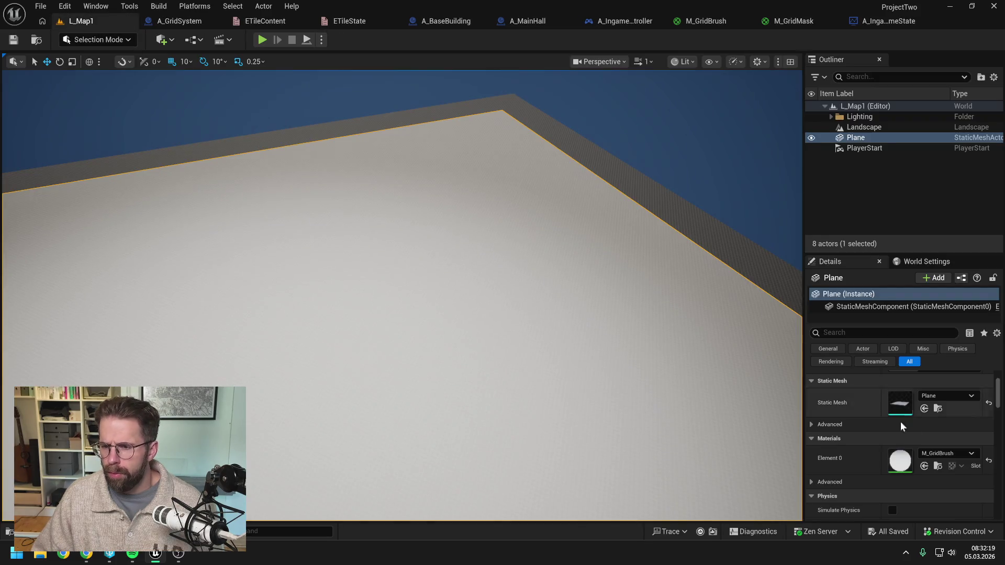
left_click(938, 454)
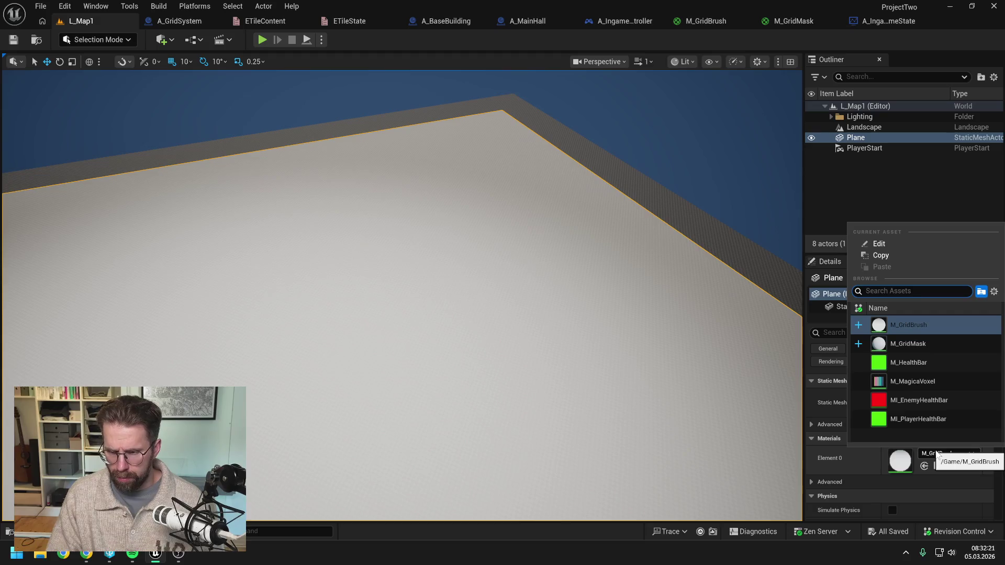
left_click(922, 344)
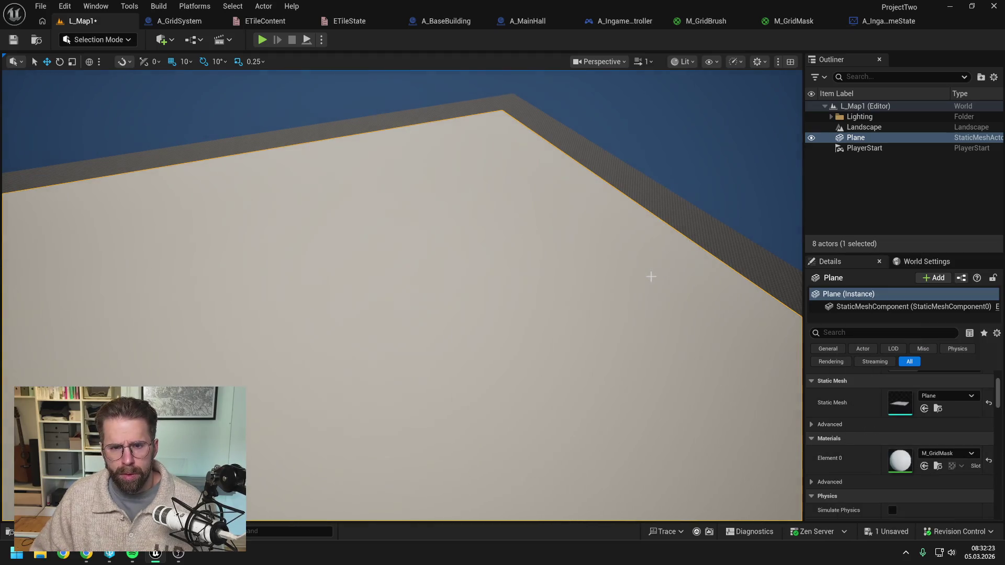
left_click(12, 43)
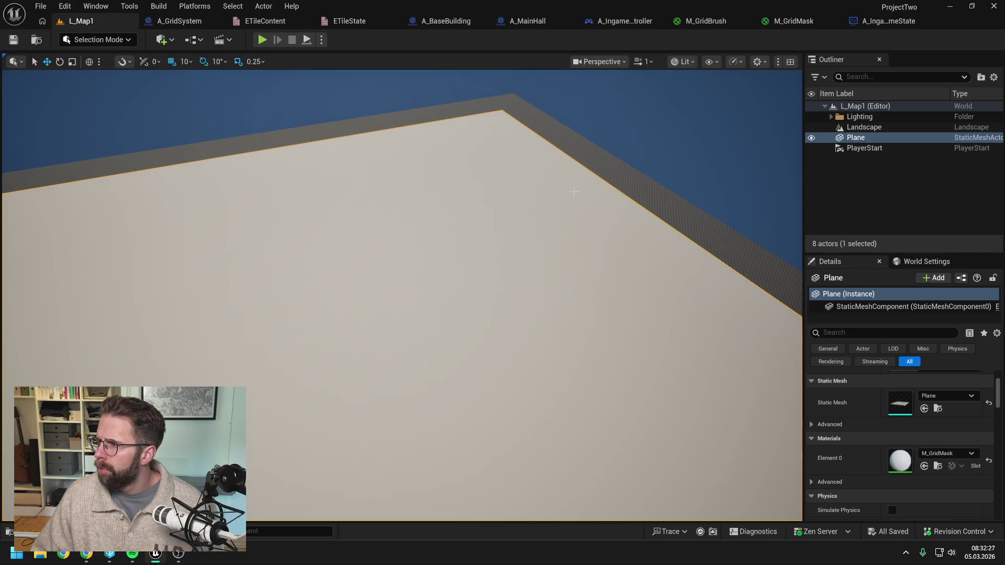
left_click(794, 21)
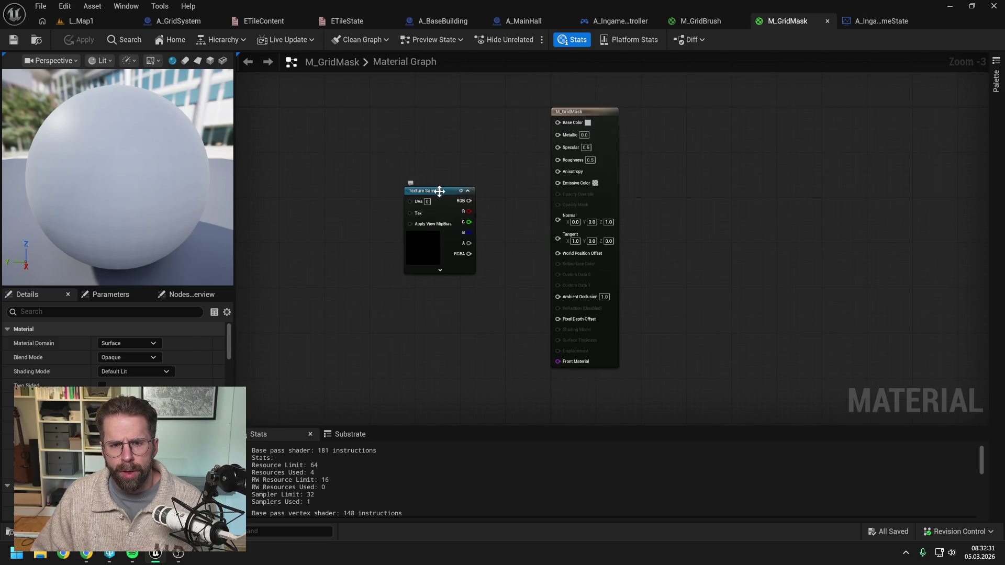
Convert M_GridMask's Texture Sample node into a texture parameter named Param
left_click_drag(440, 185, 423, 150)
left_click_drag(477, 194, 498, 211)
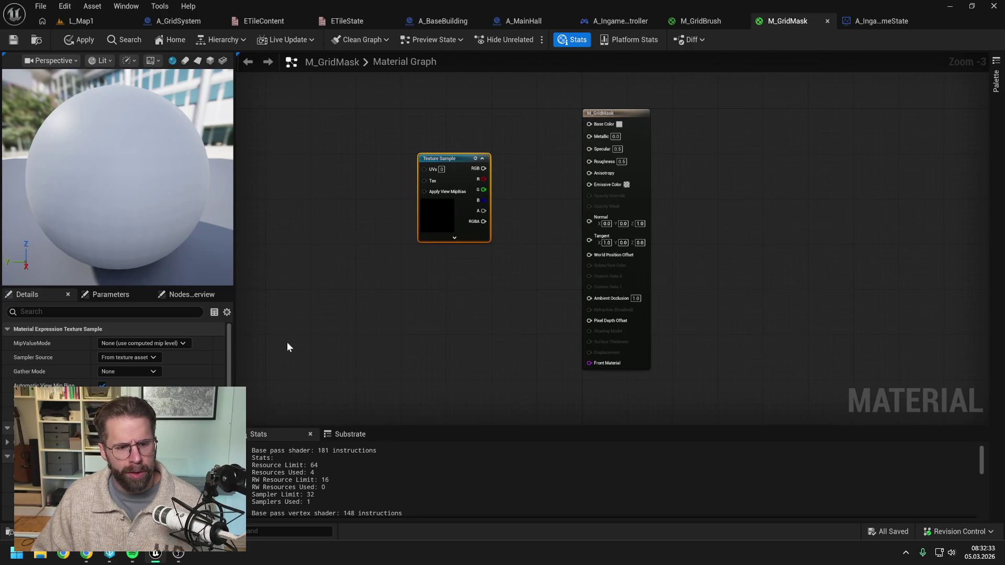
scroll(193, 360, "down", 2)
right_click(443, 157)
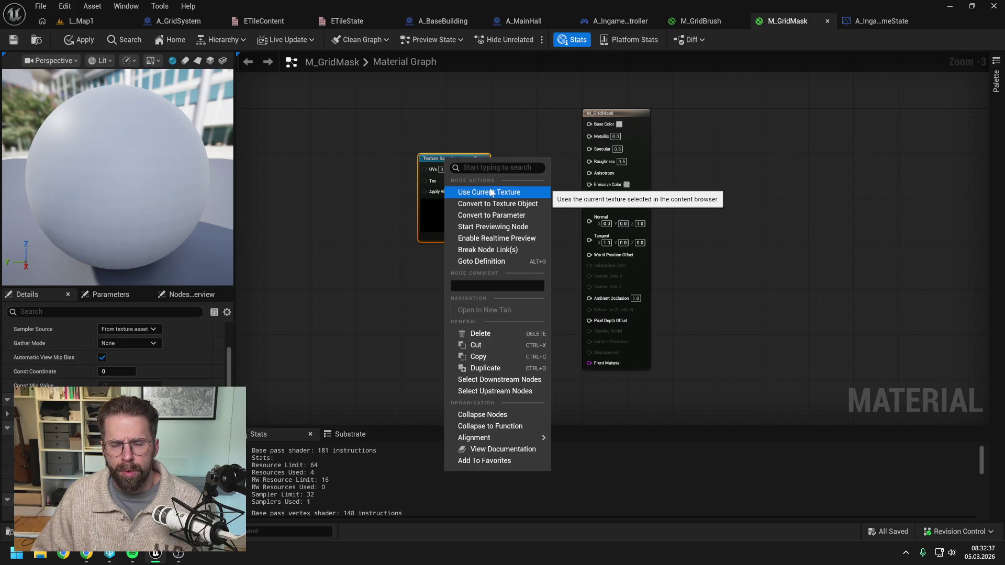
left_click(498, 215)
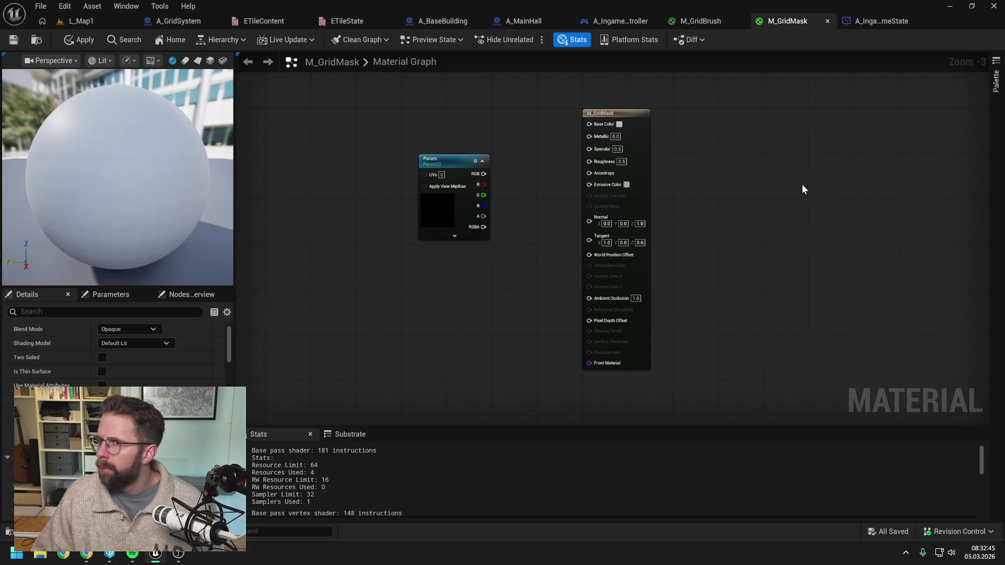
left_click(707, 22)
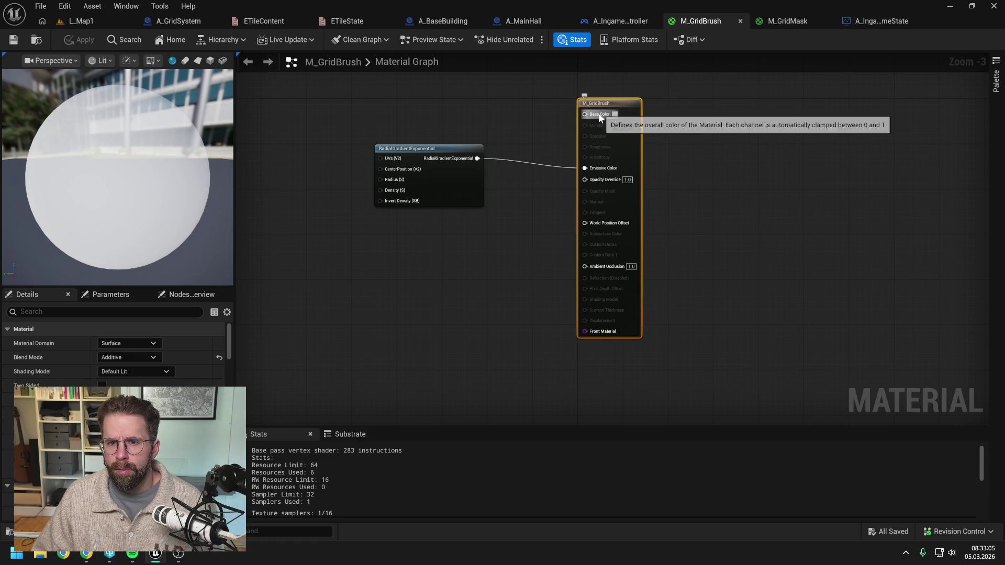
Replace the scalar Constant with a black 0,0,0 Constant3Vector wired into Base Color
left_click(482, 103)
left_click(486, 103)
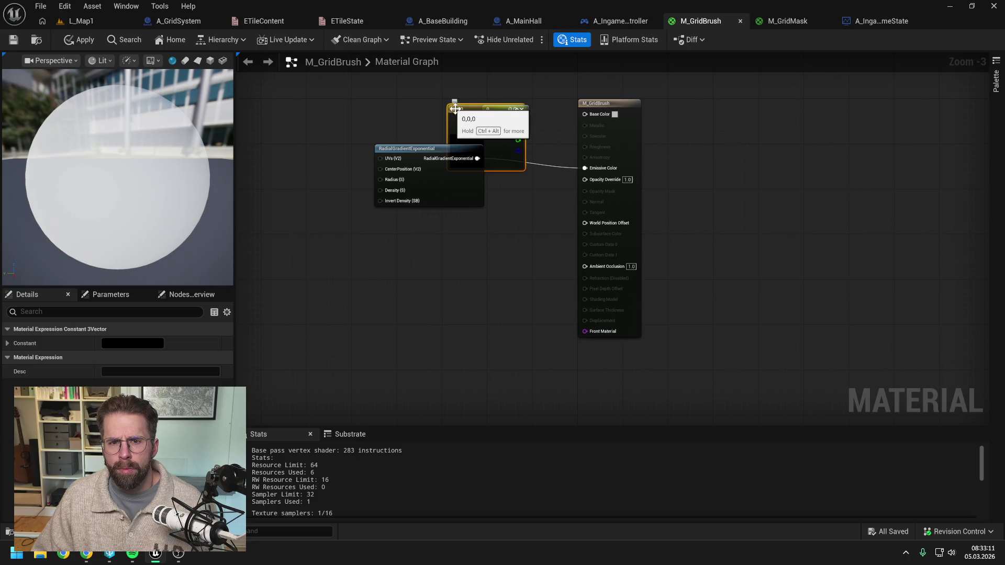
left_click(394, 78)
left_click(503, 109)
key("Delete")
left_click_drag(461, 91, 585, 114)
left_click_drag(450, 85, 459, 77)
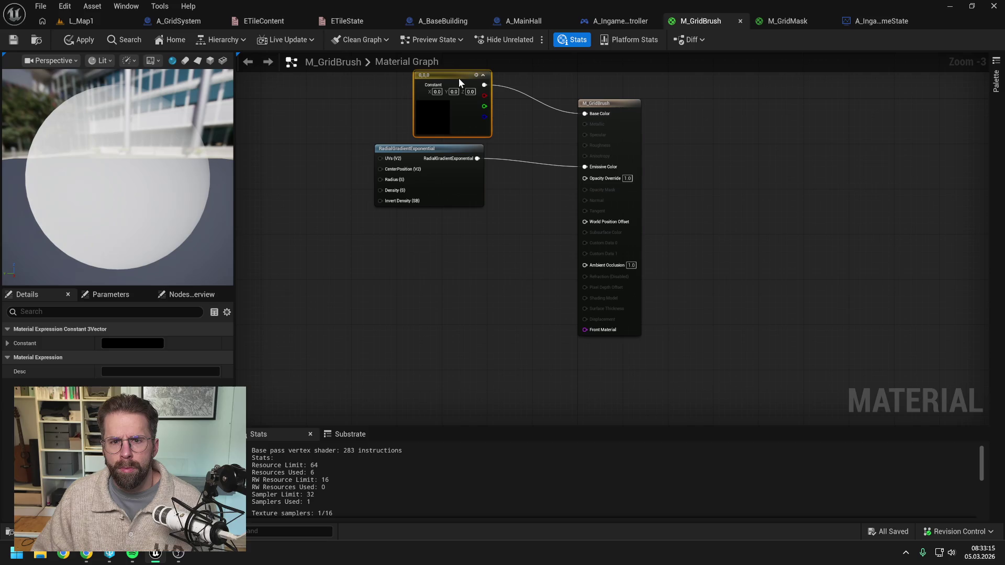
left_click_drag(513, 124, 514, 160)
left_click(514, 160)
Apply and save the M_GridBrush material
left_click(80, 42)
left_click(13, 40)
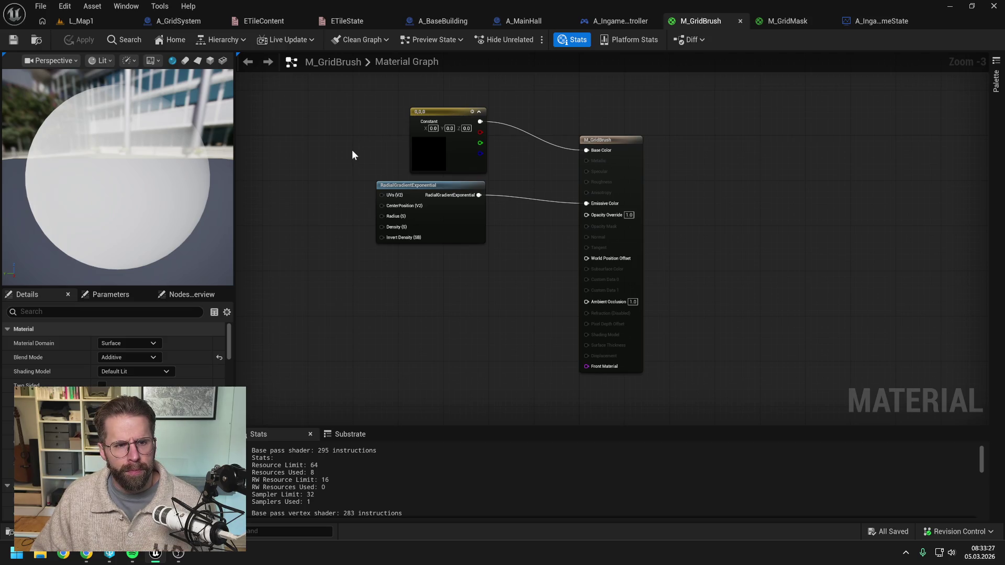
mouse_move(193, 163)
left_mouse_down()
mouse_move(152, 162)
mouse_move(194, 163)
left_mouse_up()
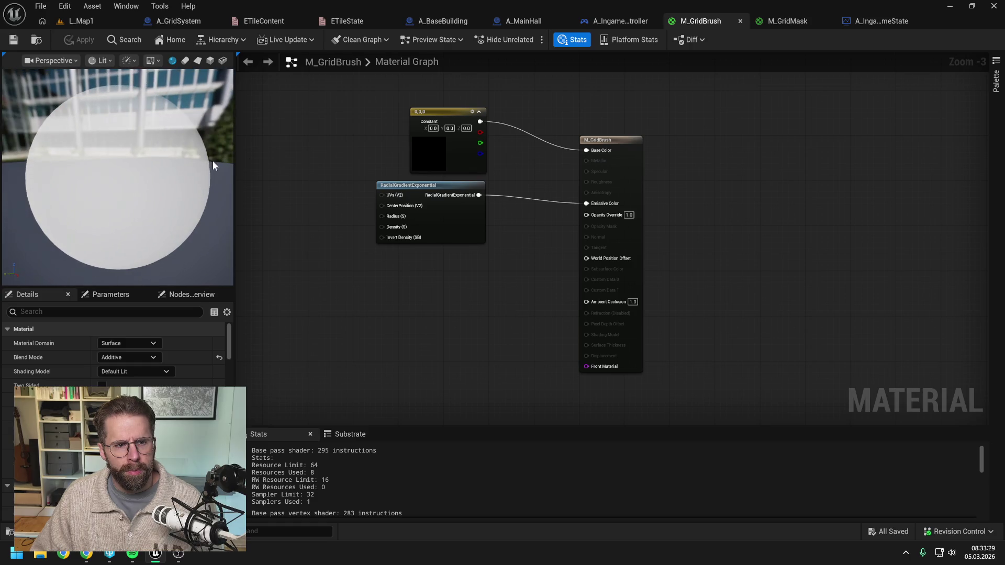
left_click(789, 23)
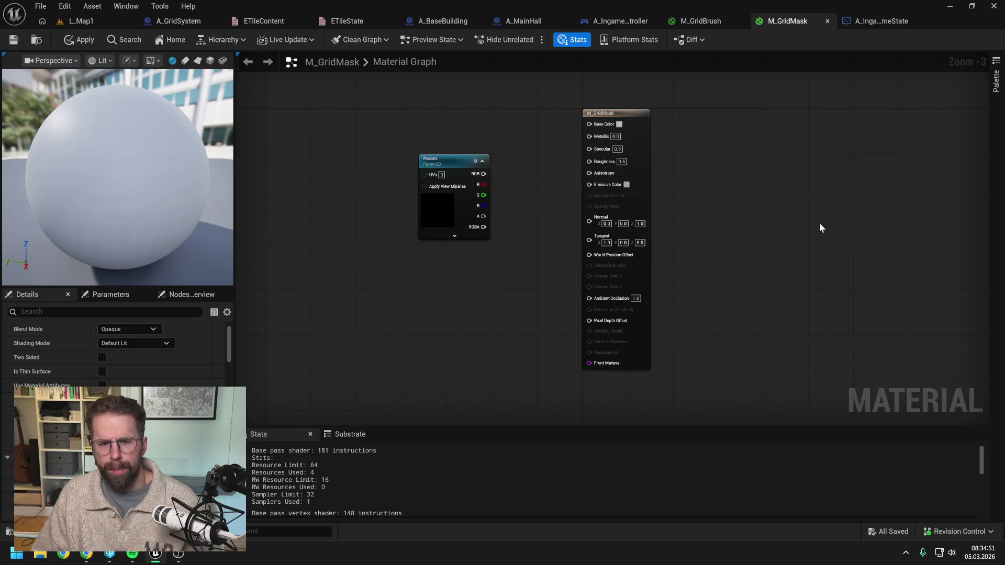
Close the A_IngameGameState and A_MainHall Blueprint tabs
left_click(443, 166)
left_click(543, 166)
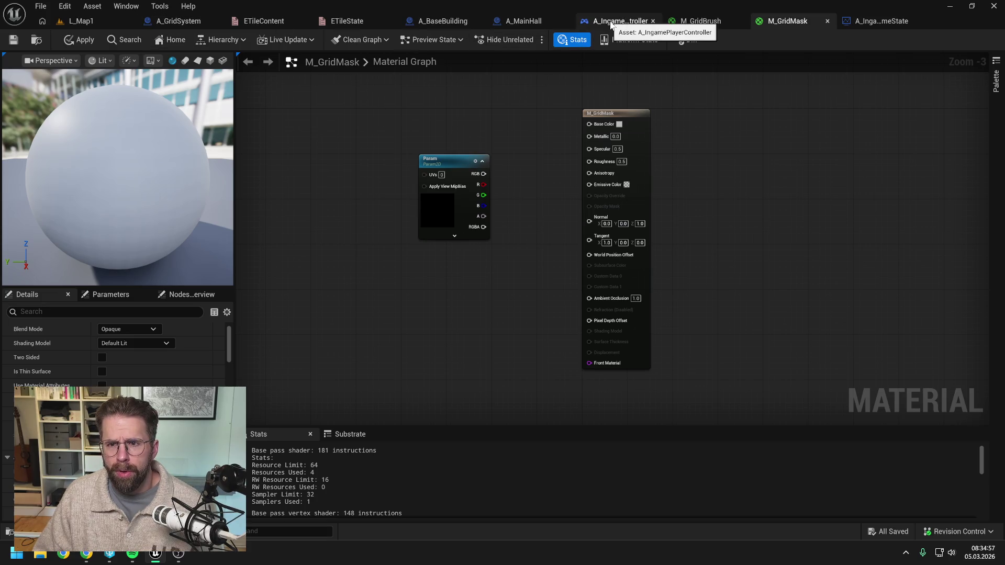
left_click(892, 21)
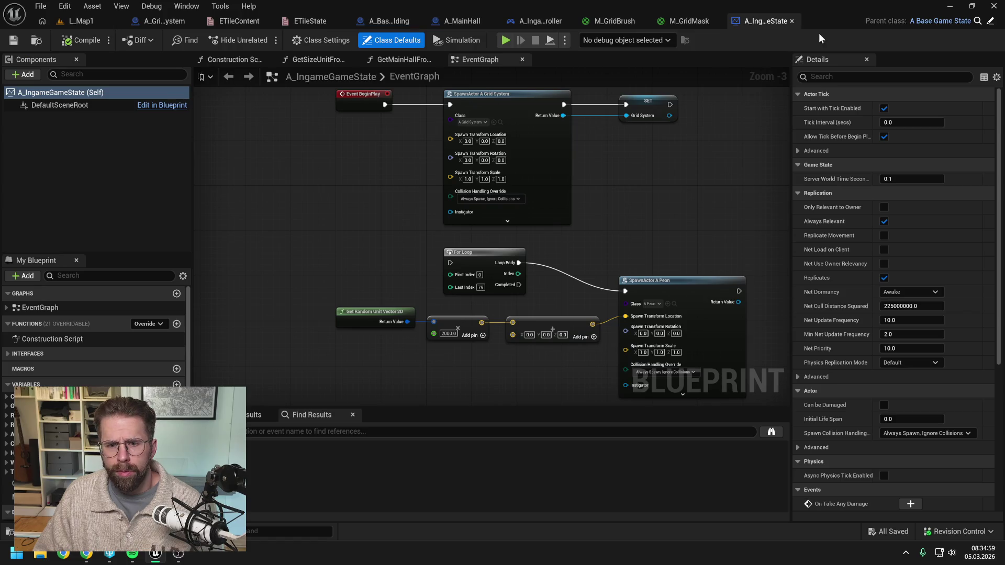
left_click(792, 20)
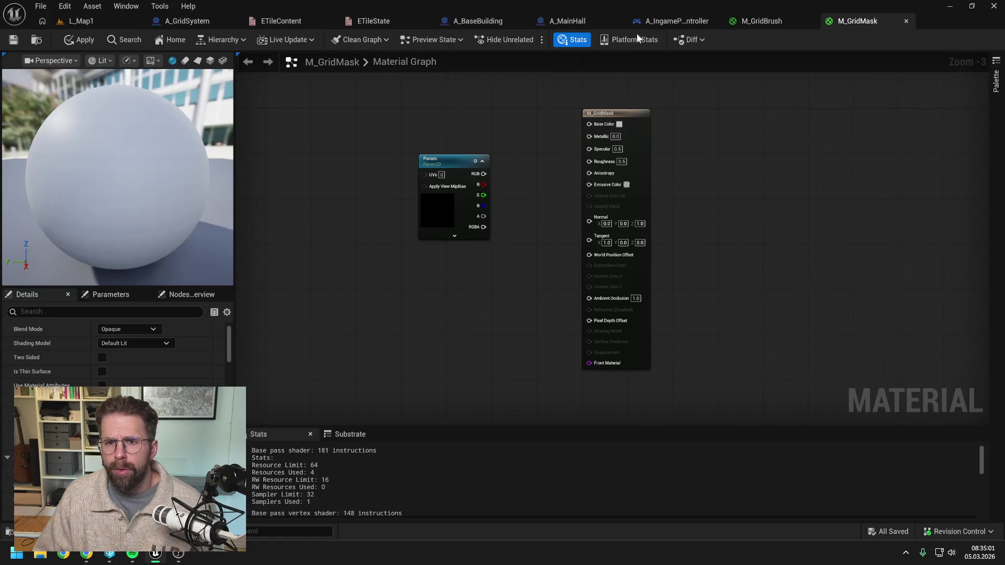
left_click(563, 21)
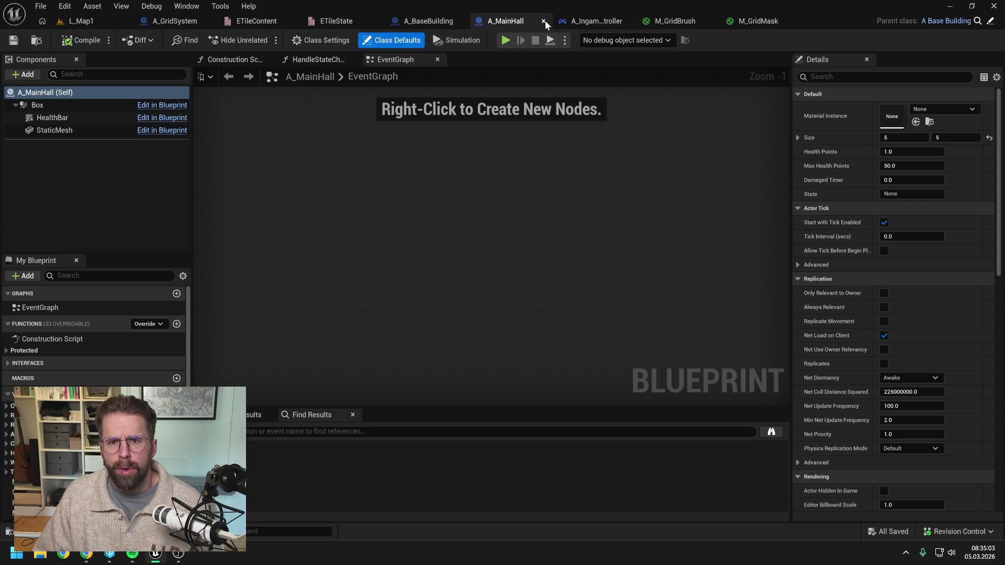
left_click(543, 21)
Close the A_BaseBuilding, ETileState and ETileContent tabs and go to A_IngamePlayerController
left_click(456, 21)
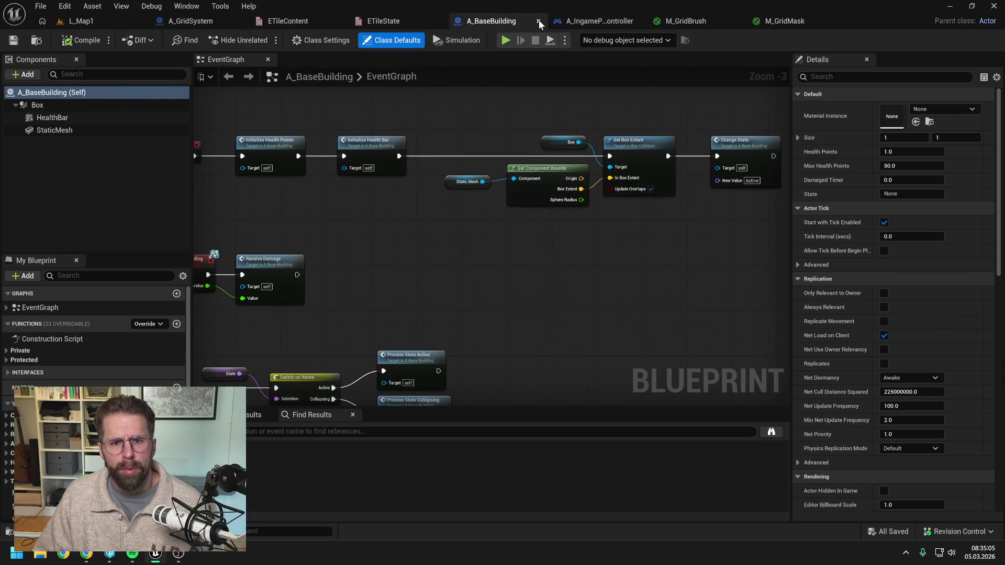
left_click(539, 21)
left_click(447, 21)
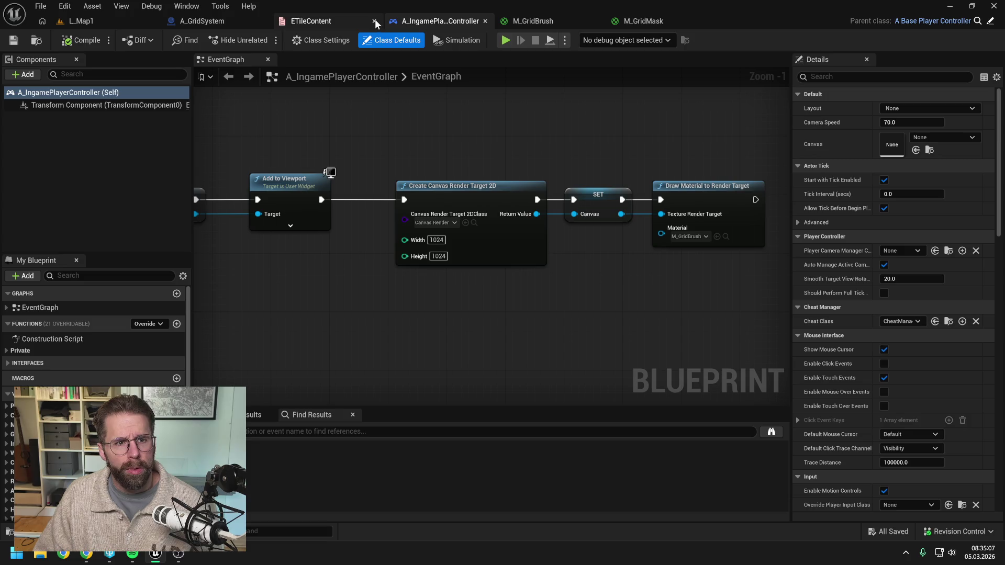
left_click(375, 21)
left_click(220, 22)
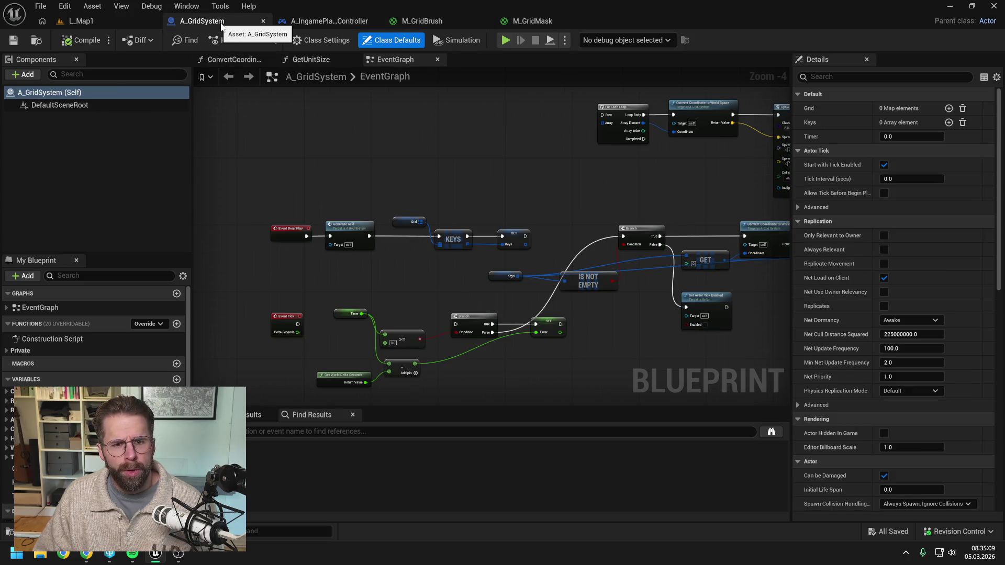
left_click(329, 20)
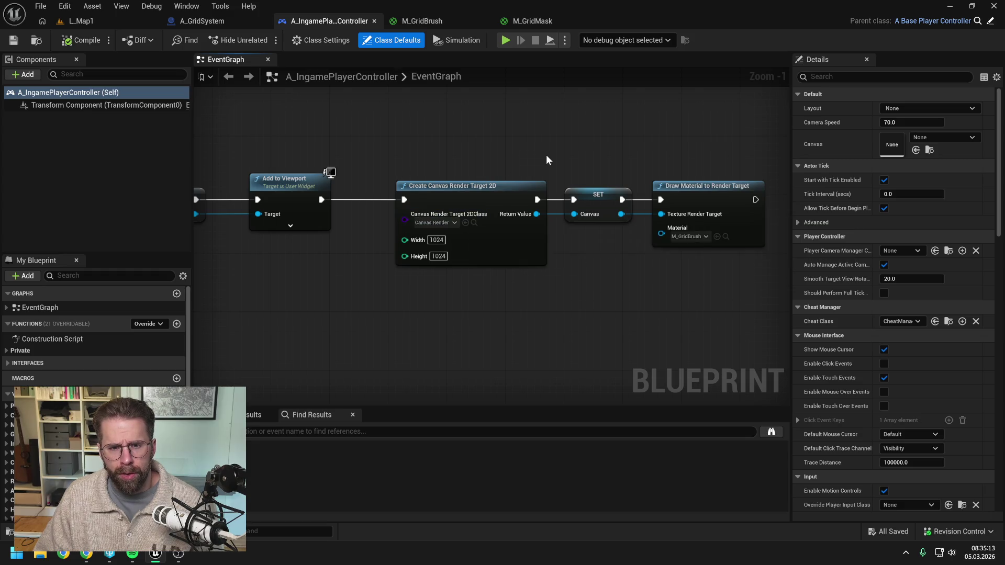
Check the controller's Draw Material to Render Target nodes and both grid materials, then return to L_Map1
left_click_drag(548, 155, 528, 145)
left_click_drag(593, 252, 559, 252)
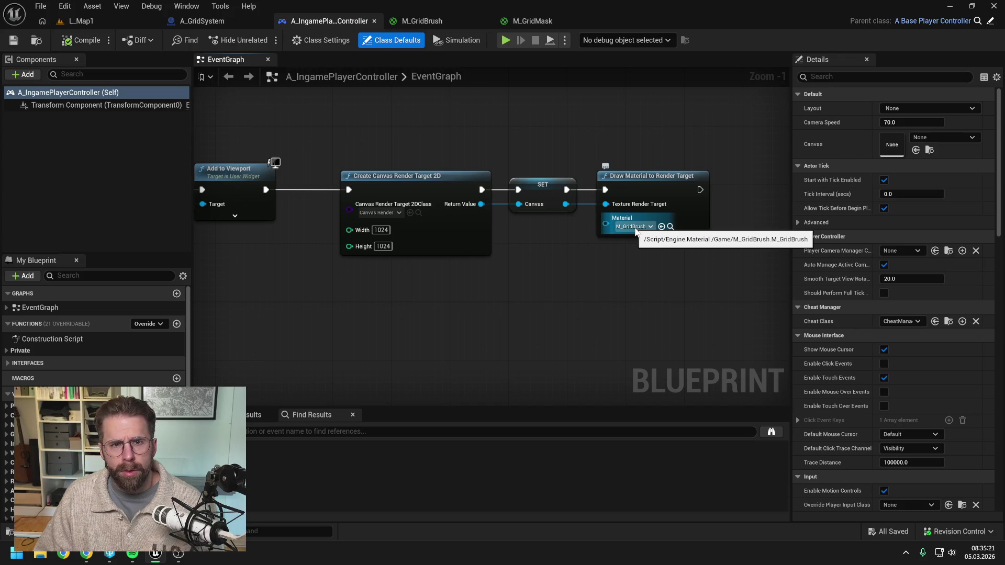
left_click(421, 21)
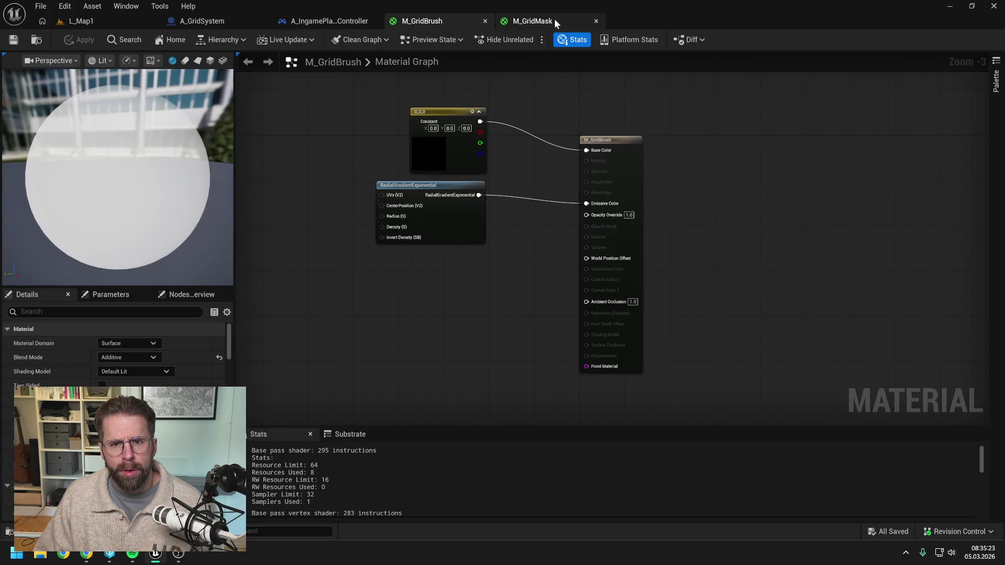
left_click(555, 19)
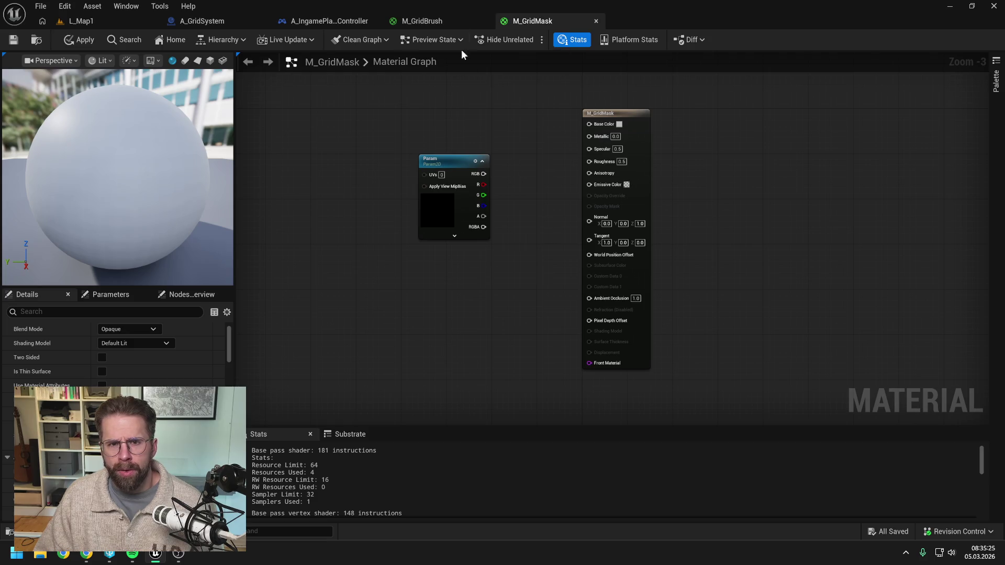
left_click(419, 21)
left_click(343, 21)
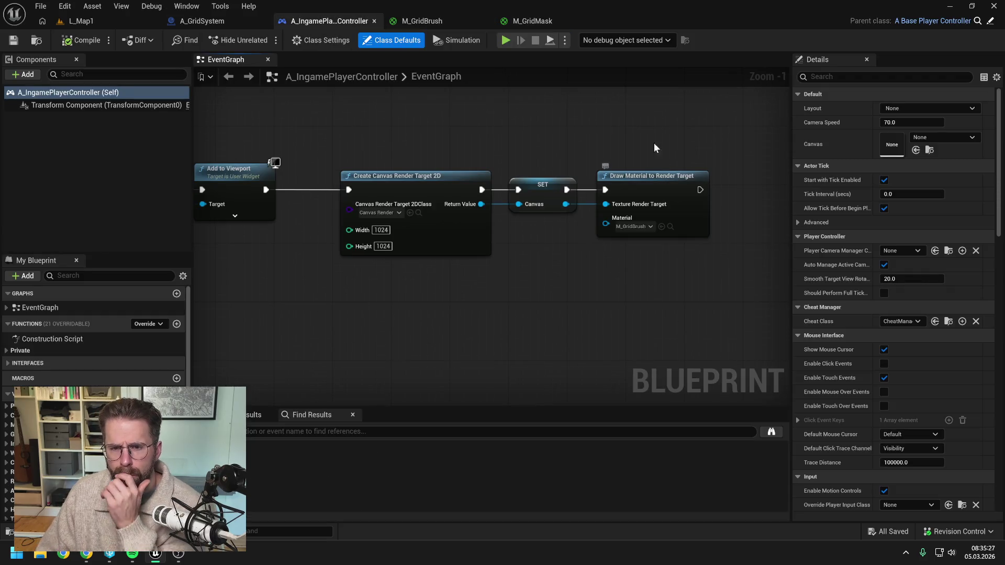
left_click(78, 21)
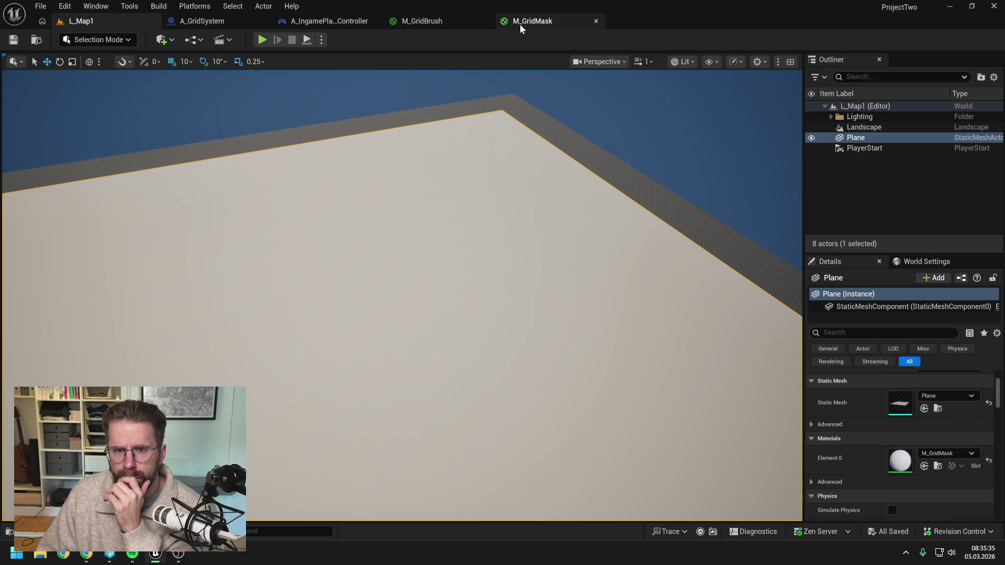
Review M_GridBrush and the controller graph, then move M_GridMask's Param texture node up-left
left_click(444, 20)
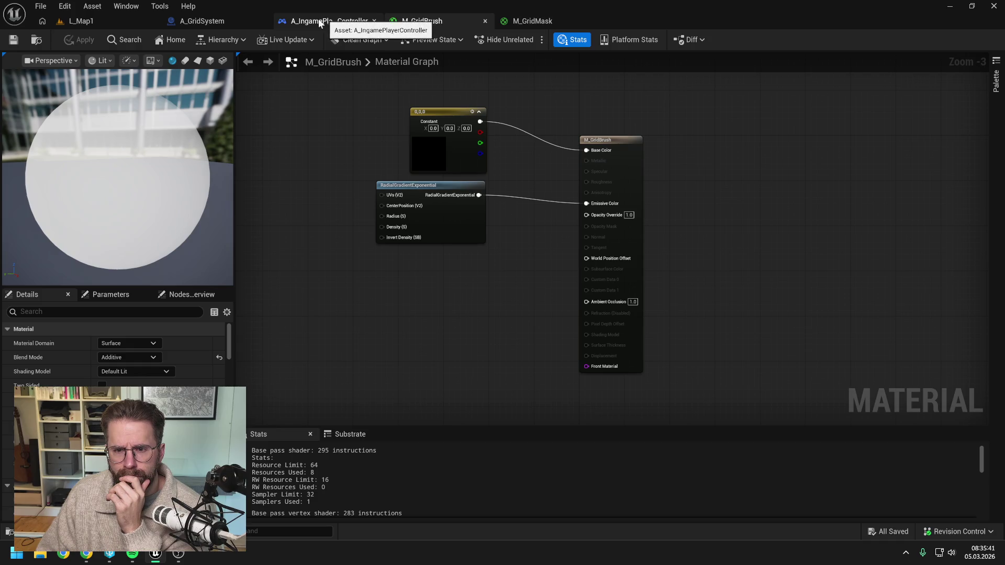
left_click(235, 19)
left_click(331, 19)
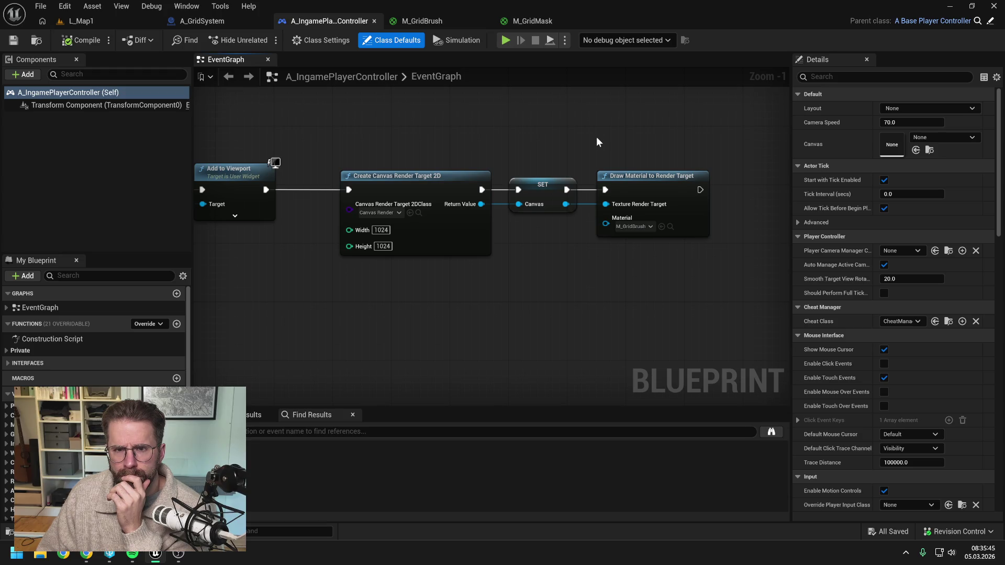
left_click(435, 22)
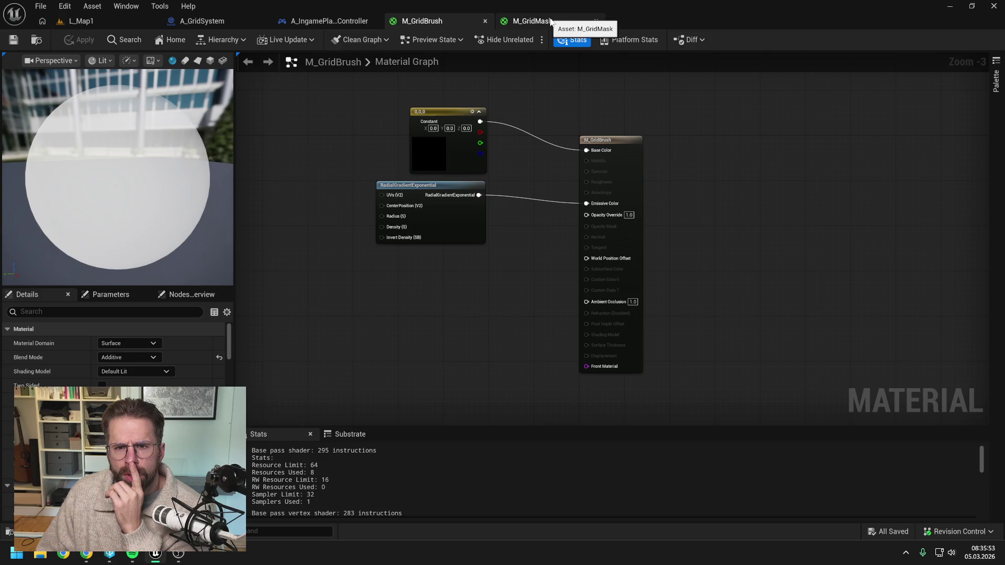
left_click(551, 21)
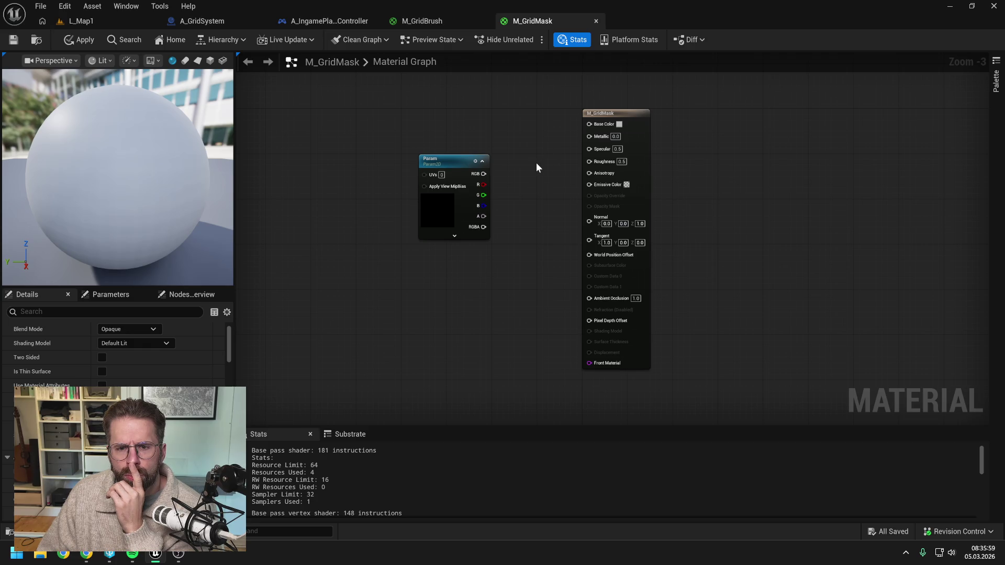
left_click_drag(443, 162, 414, 133)
left_click(518, 174)
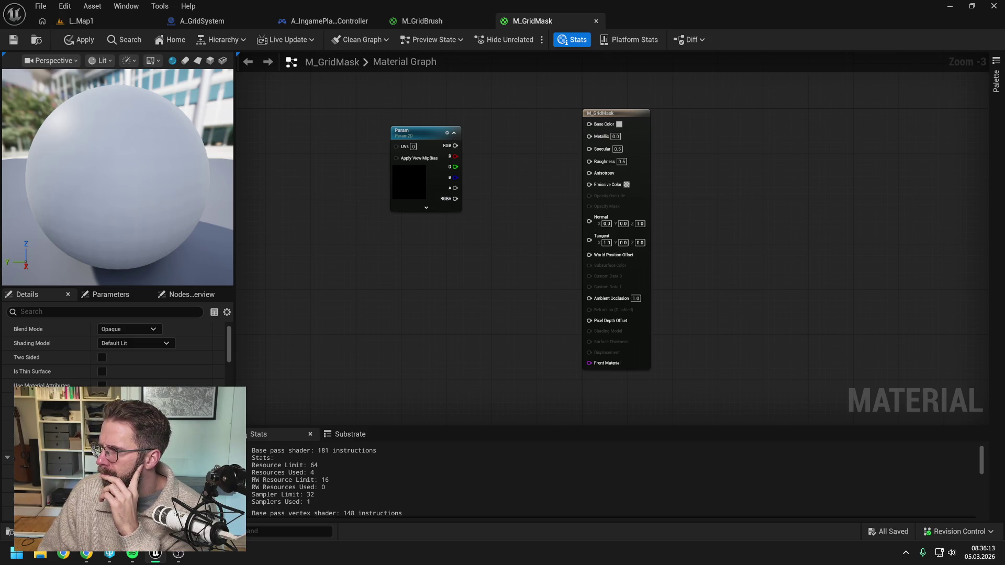
Bring up the controller graph that draws M_GridBrush into a 1024×1024 canvas render target
left_click(325, 22)
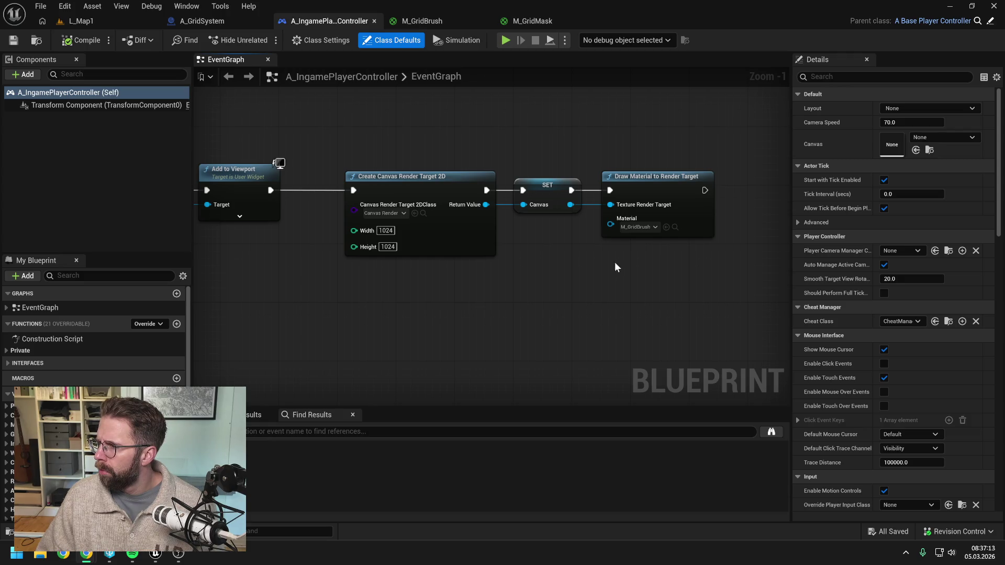
left_click_drag(648, 269, 625, 262)
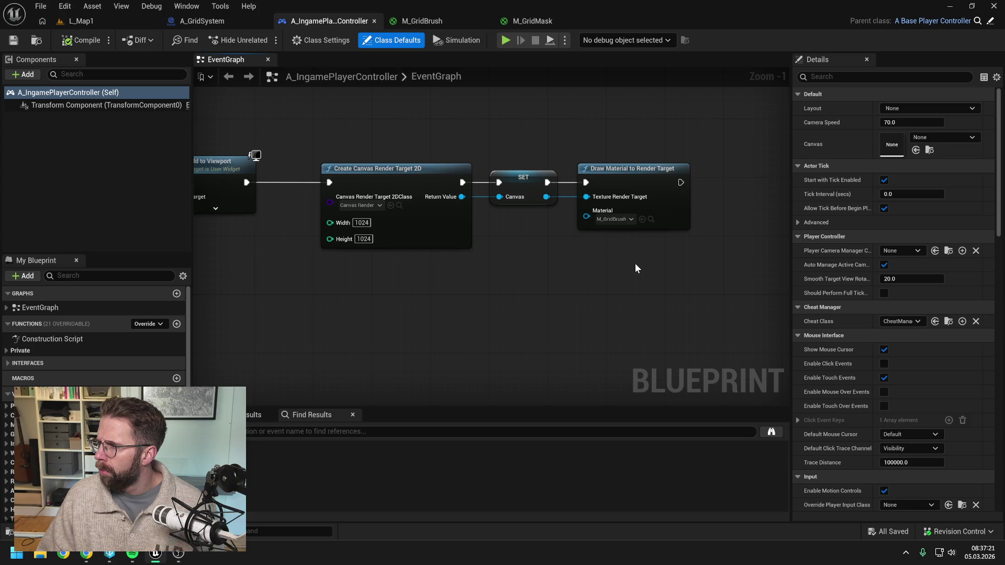
left_click_drag(638, 271, 621, 260)
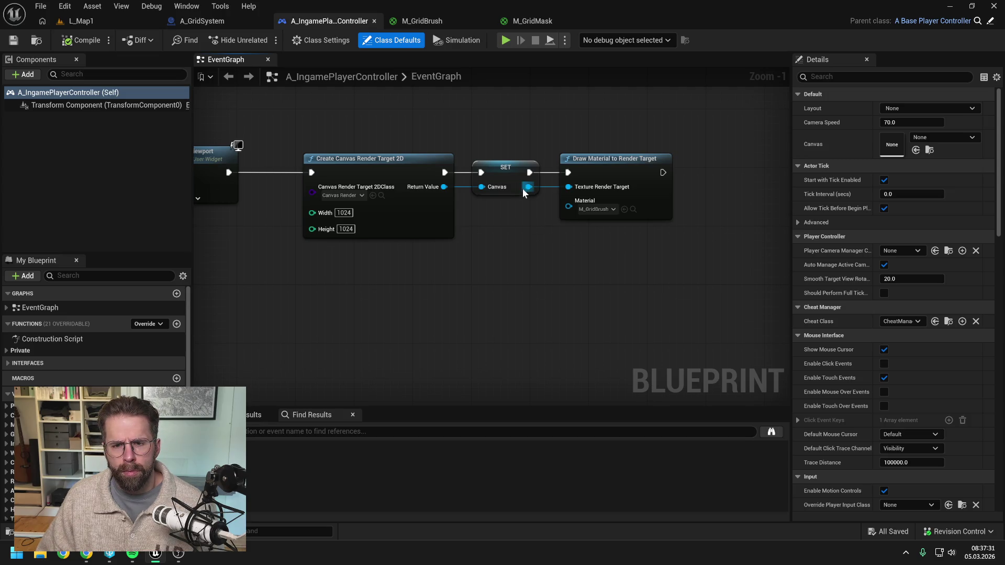
left_click_drag(528, 188, 547, 235)
type("sc")
key("BackSpace")
key("BackSpace")
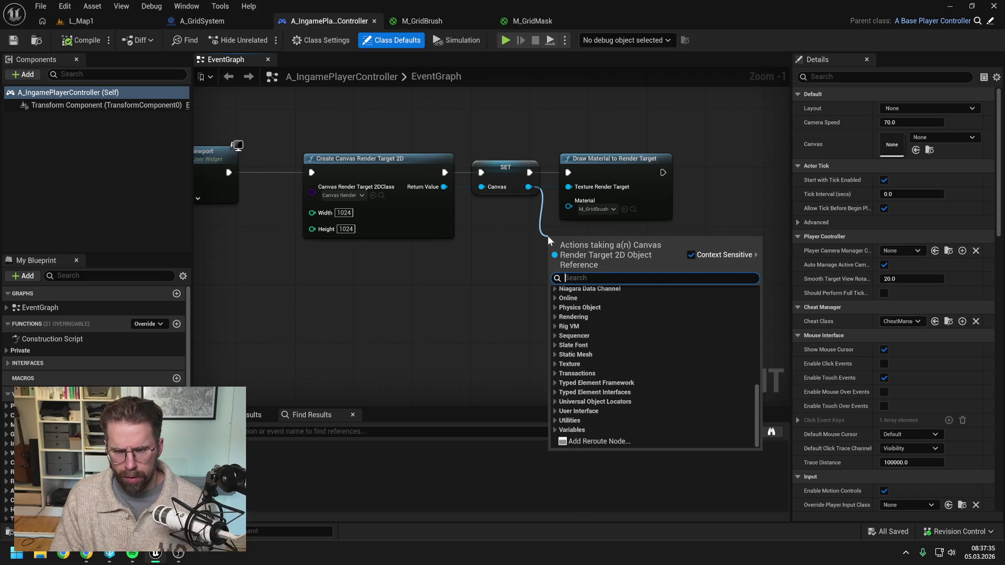
type("position")
key("BackSpace")
key("BackSpace")
key("BackSpace")
type("location")
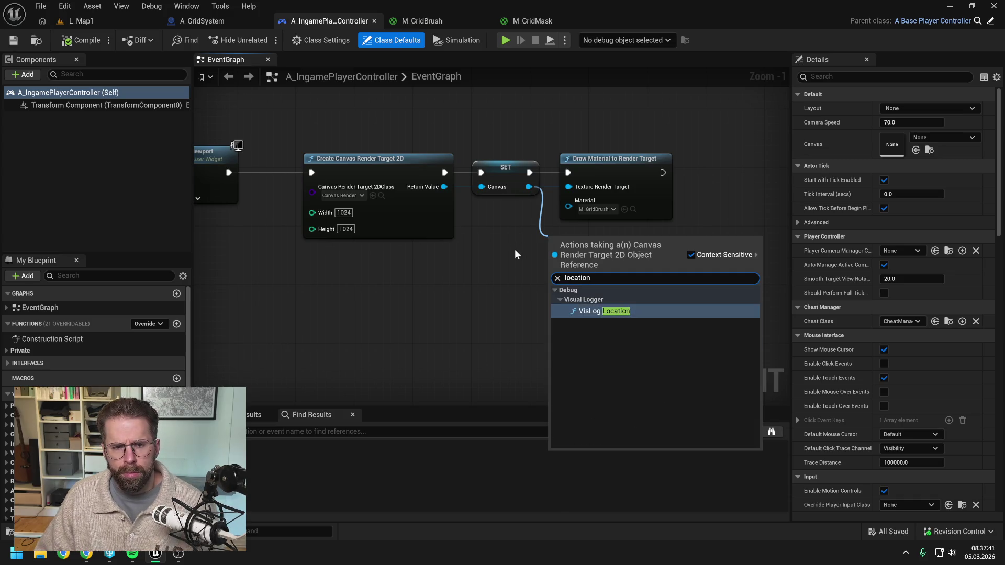
left_click(514, 249)
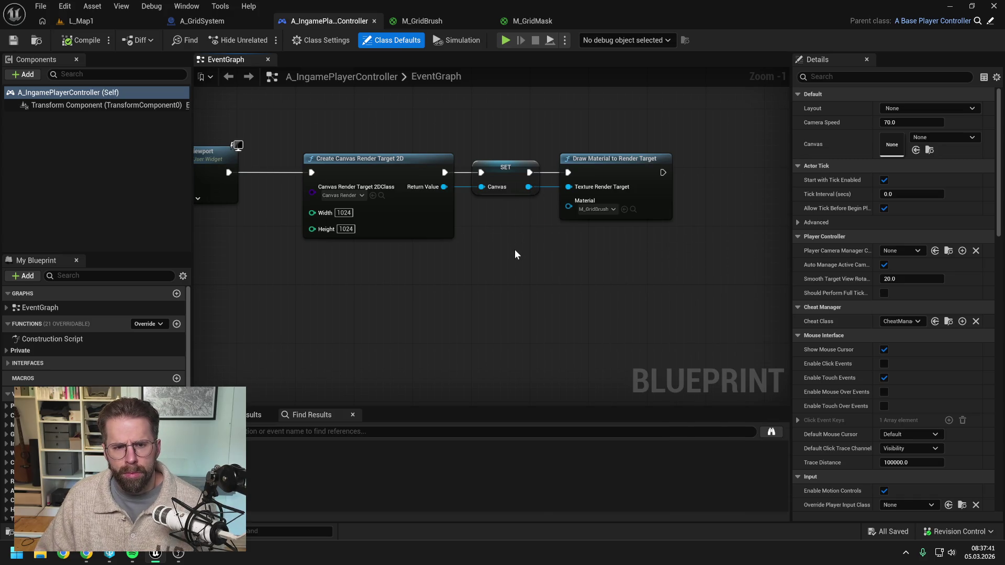
left_click_drag(514, 251, 548, 250)
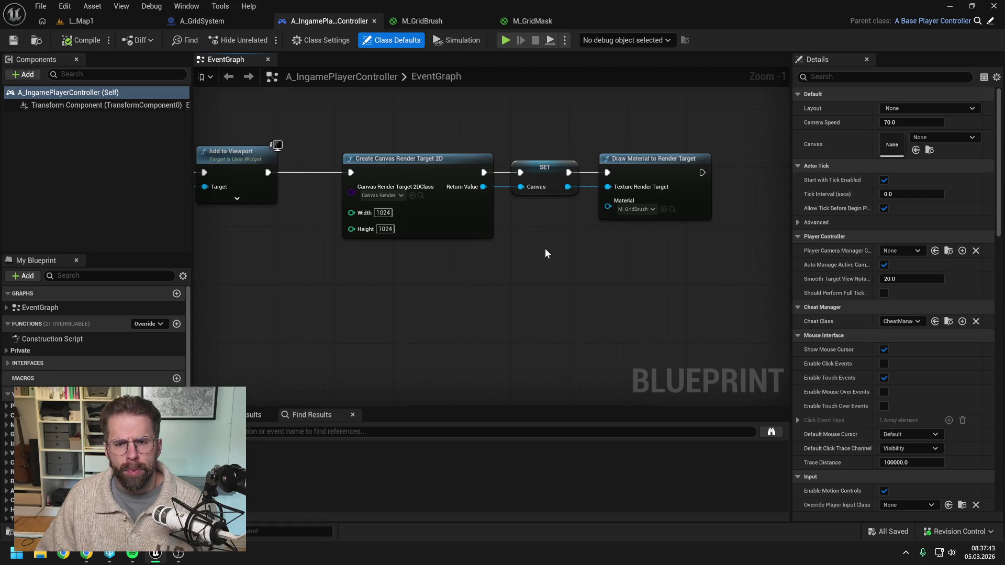
left_click_drag(483, 187, 545, 250)
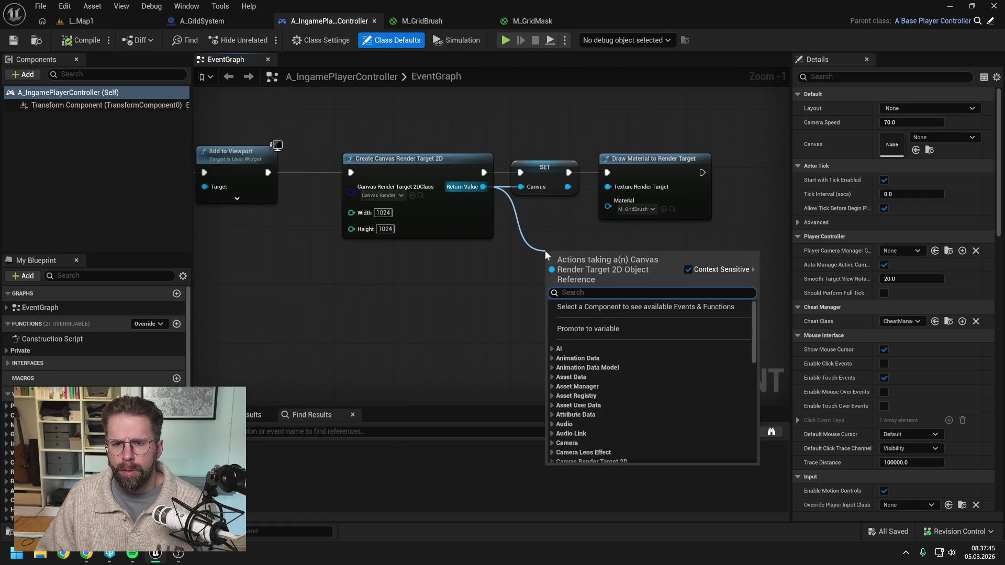
scroll(629, 327, "down", 10)
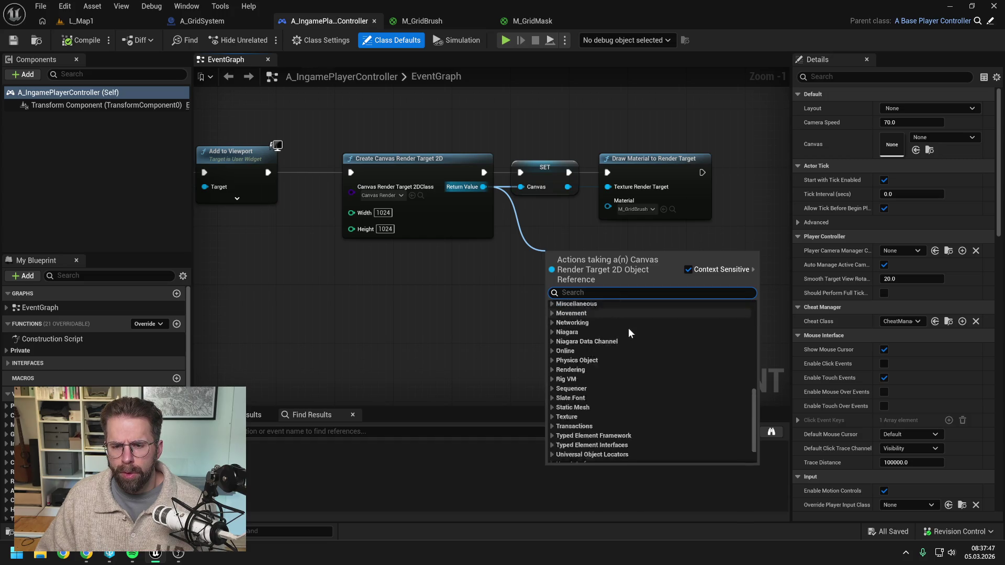
scroll(629, 329, "down", 3)
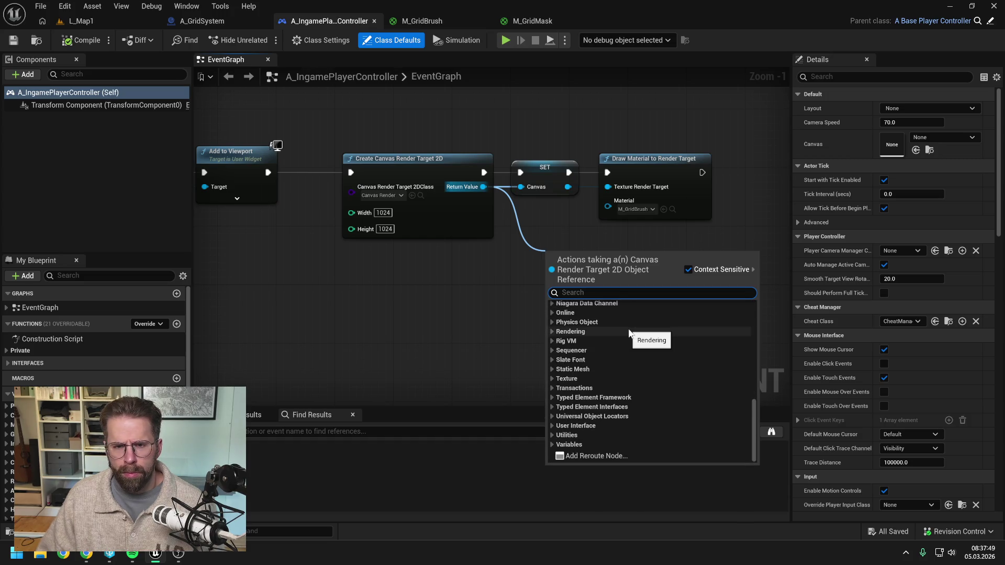
type("loca")
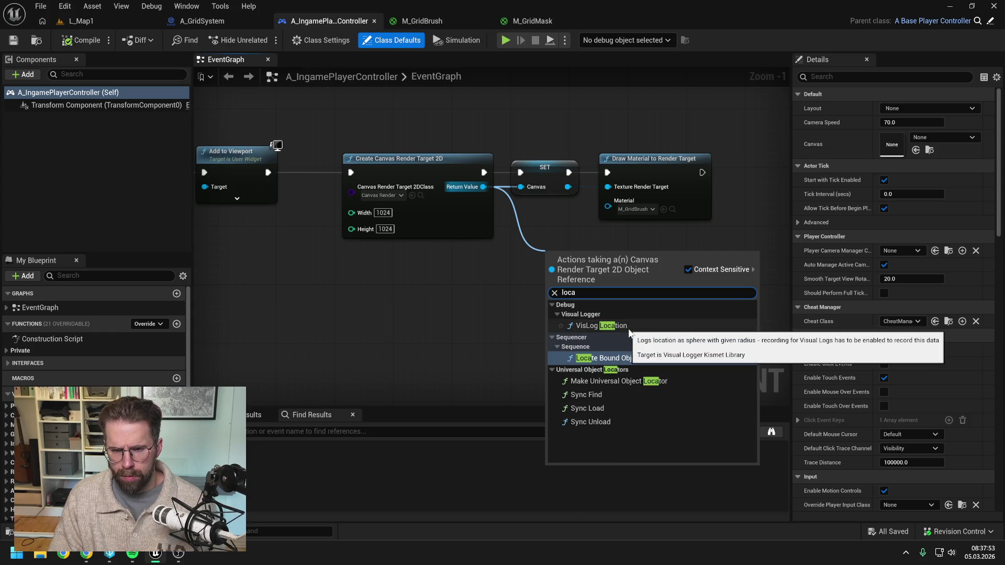
key("BackSpace")
key("BackSpace")
key("BackSpace")
type("pos")
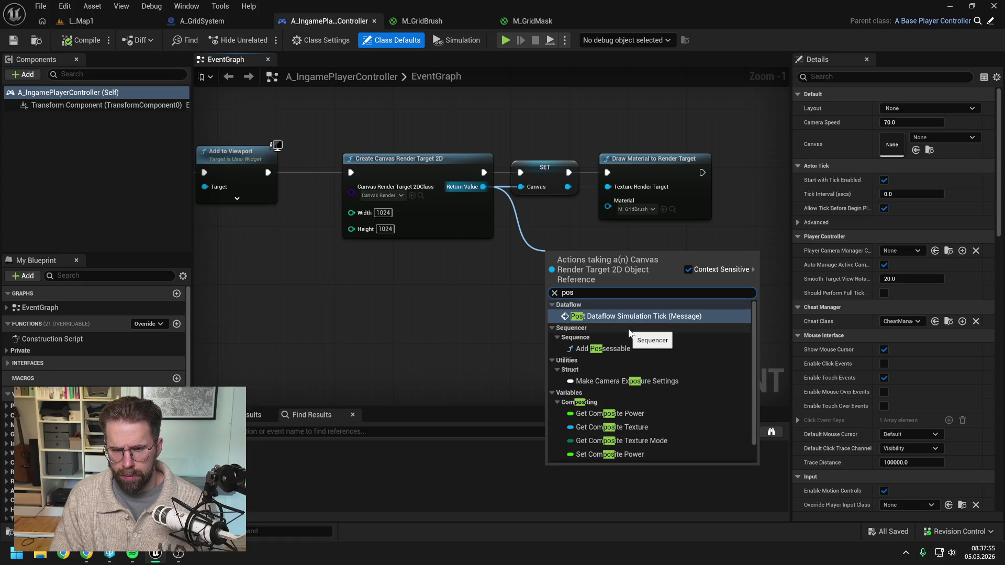
type("it")
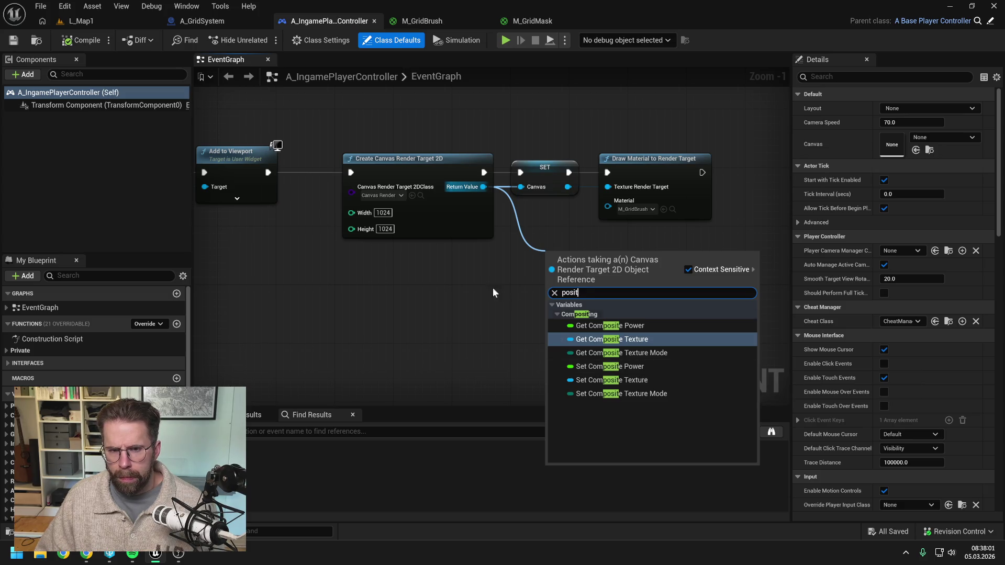
left_click(460, 278)
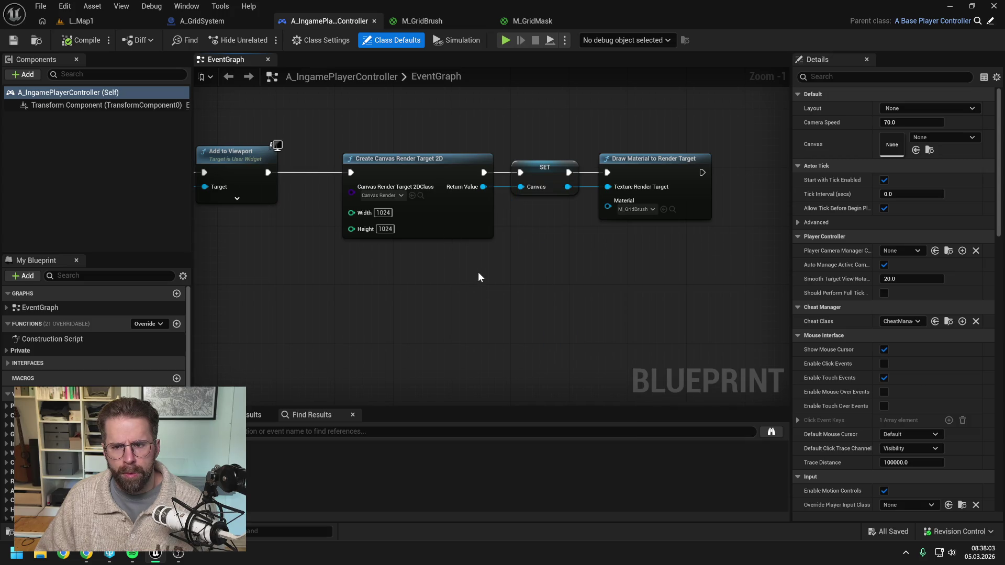
left_click(653, 210)
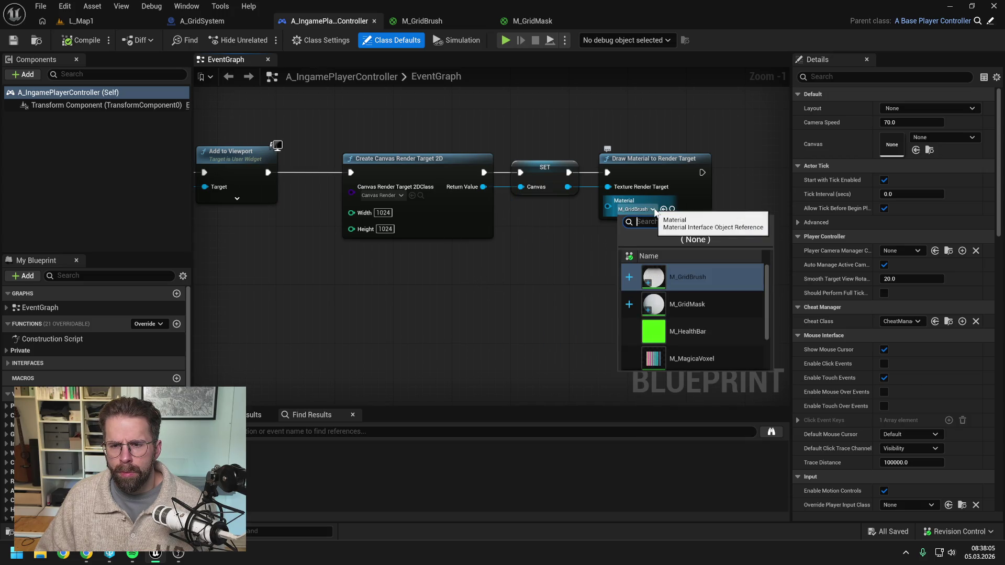
left_click(613, 266)
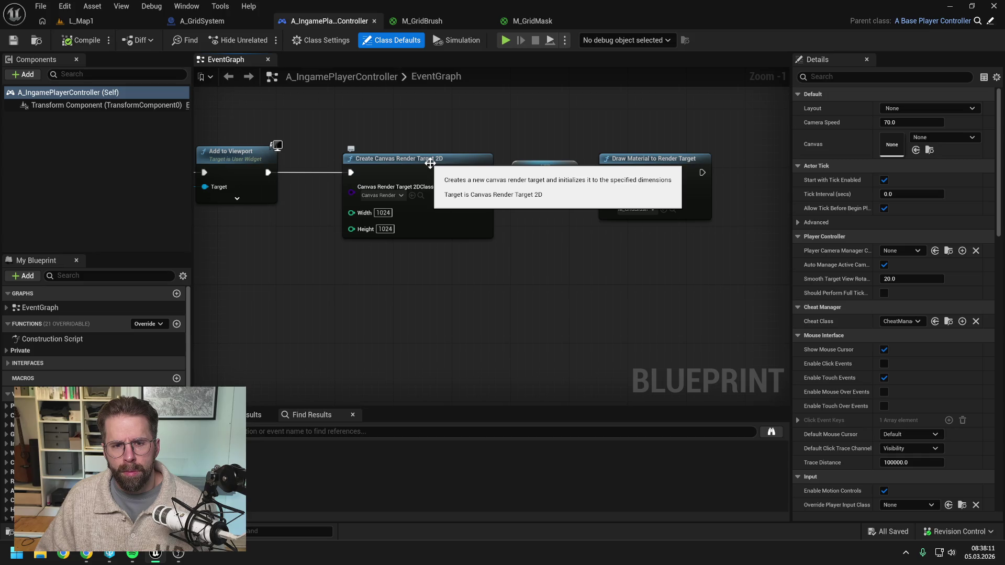
mouse_move(539, 236)
left_mouse_down()
mouse_move(568, 235)
mouse_move(556, 237)
left_mouse_up()
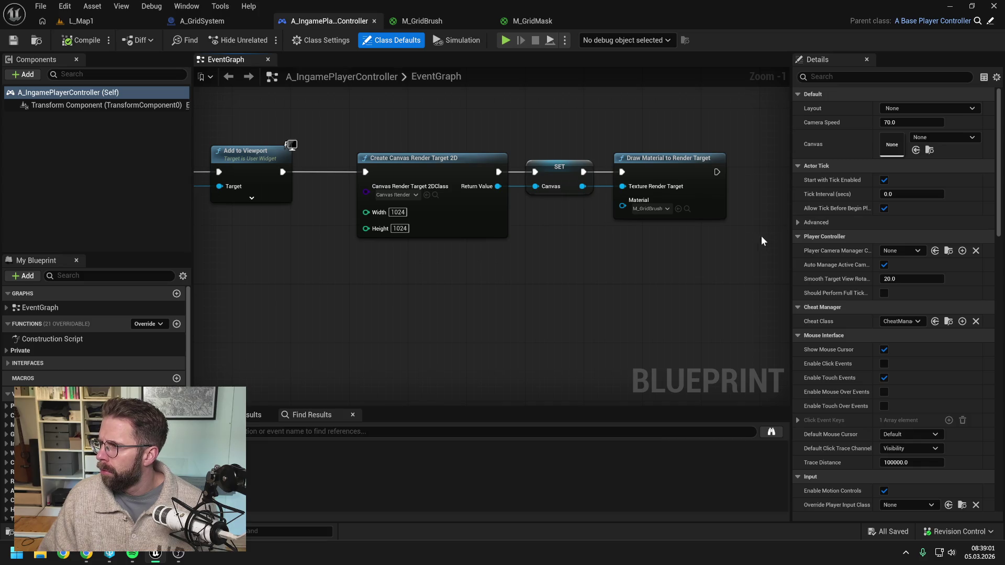
Pan across the controller's render-target nodes, then bring up the M_GridMask material graph
left_click_drag(708, 245, 652, 241)
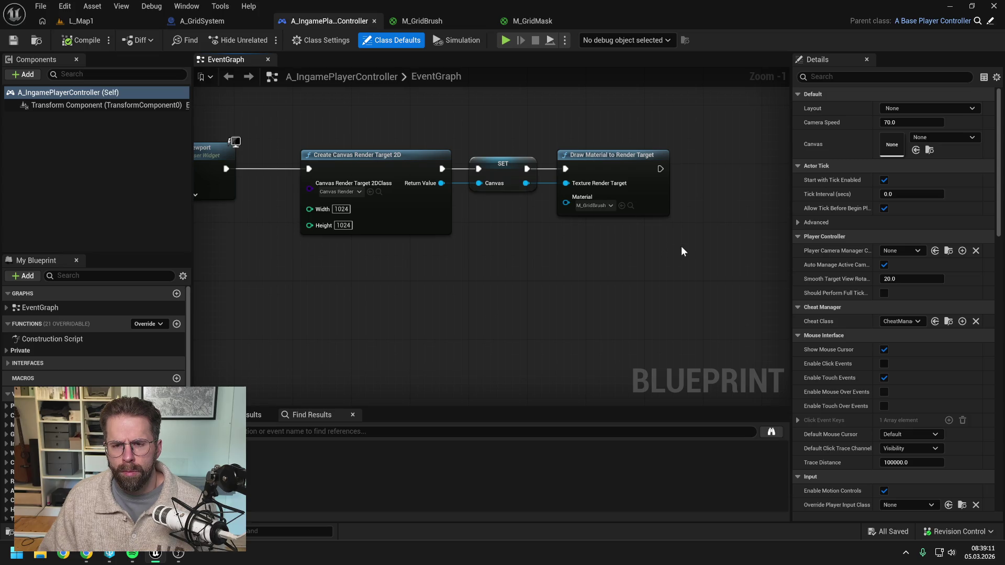
left_click_drag(703, 247, 674, 247)
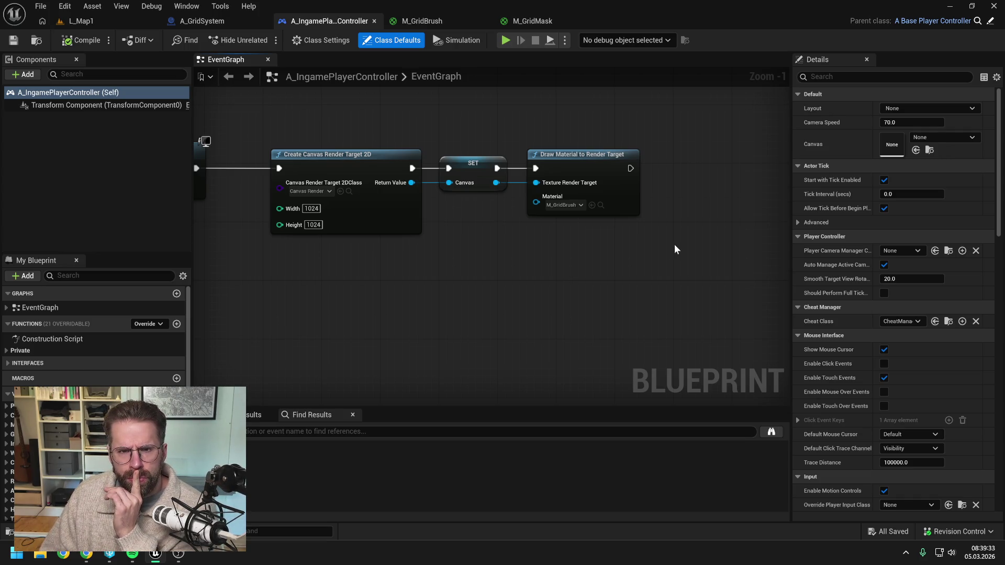
left_click(534, 21)
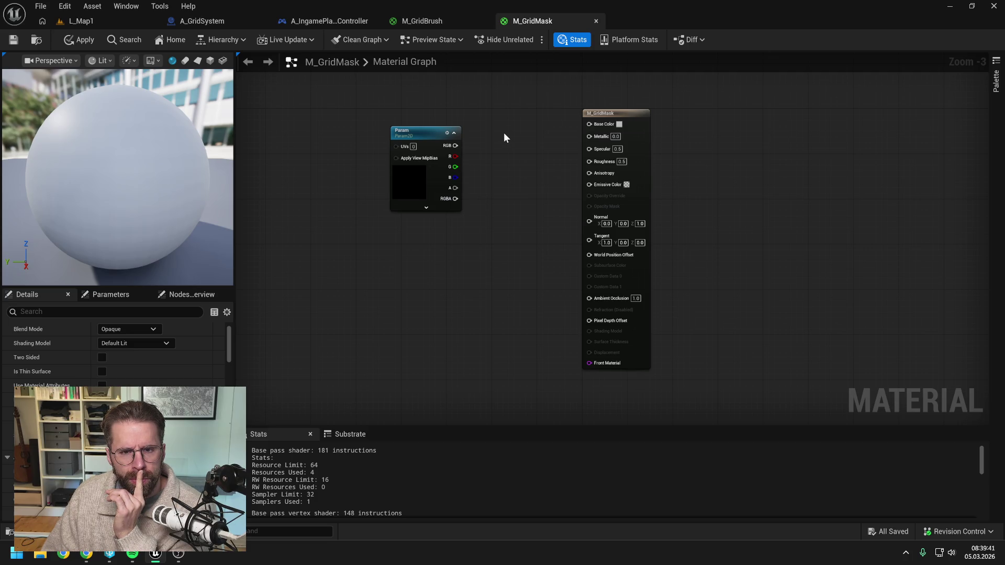
Compare the M_GridBrush and M_GridMask graphs, then go back to A_IngamePlayerController
left_click(452, 17)
left_click(537, 21)
left_click(442, 19)
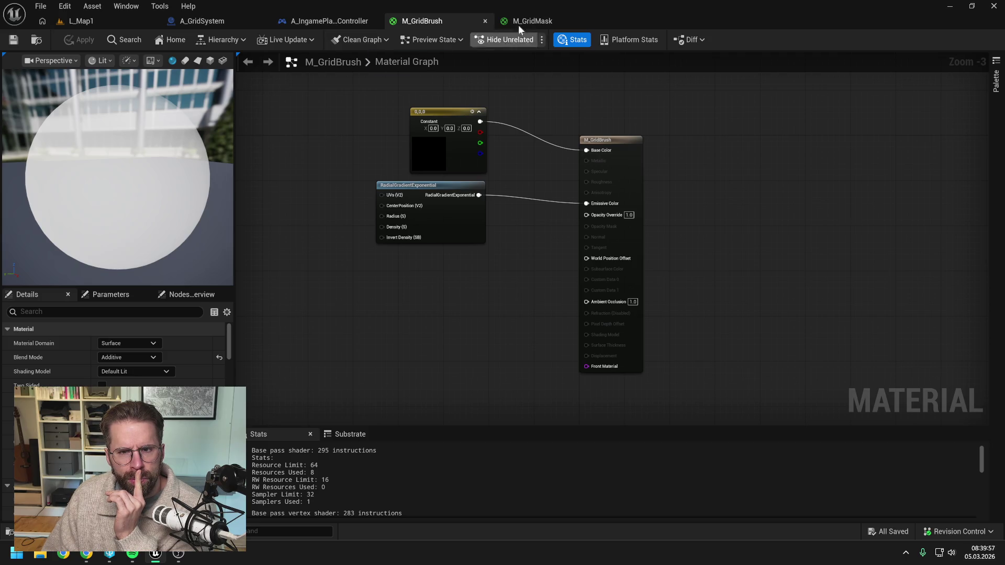
left_click(533, 21)
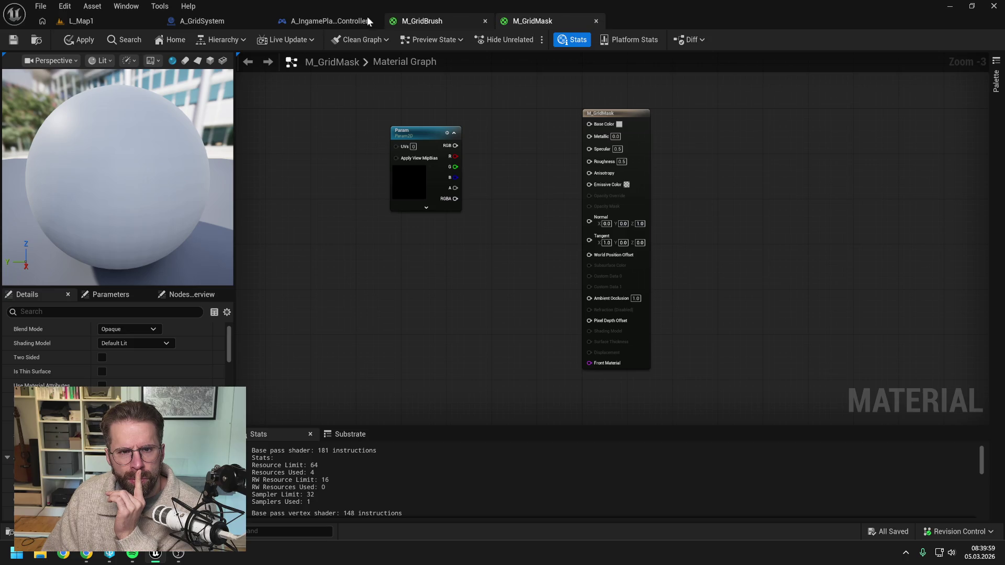
left_click(340, 21)
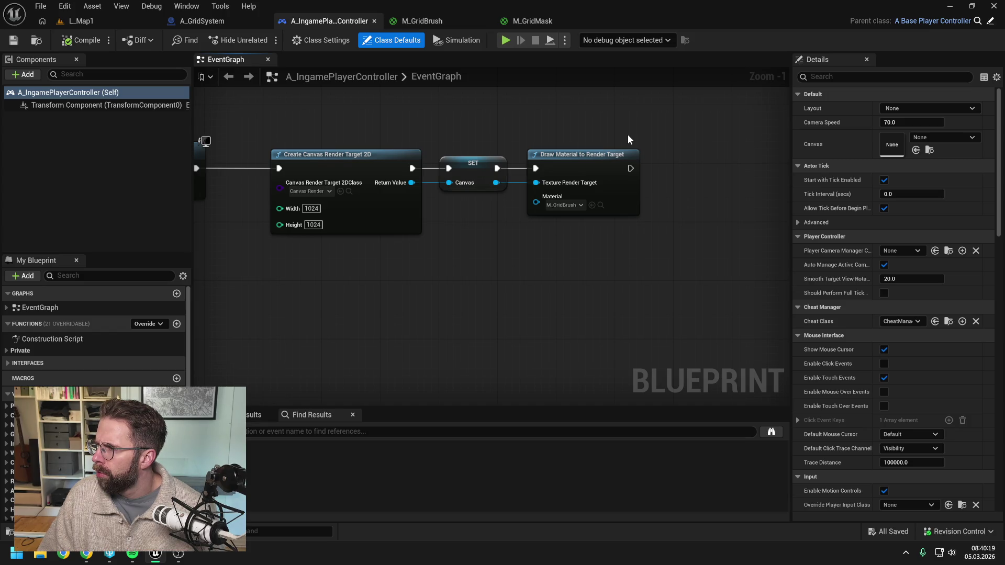
Add a Create Dynamic Material Instance node chained after Draw Material to Render Target
left_click_drag(636, 141, 608, 155)
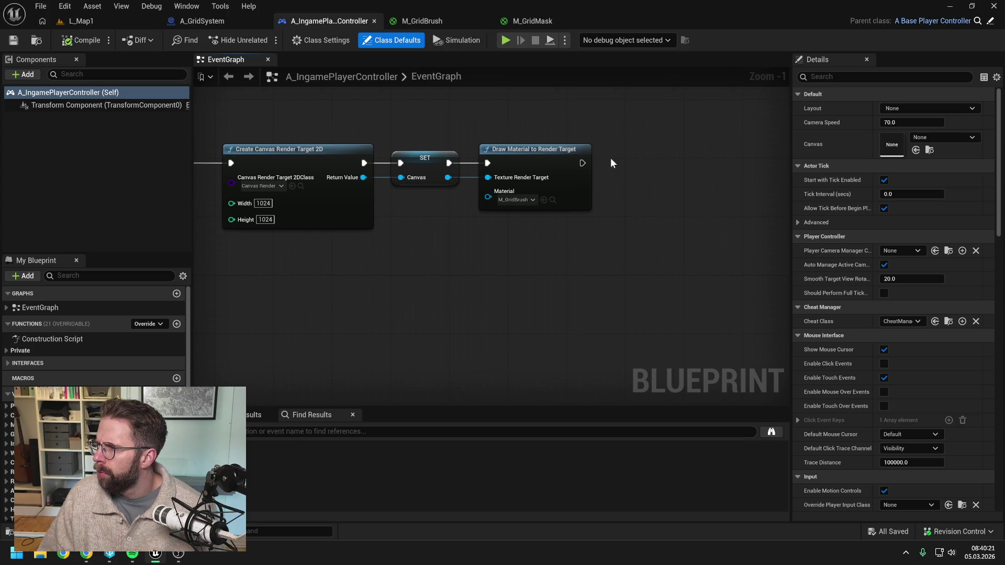
right_click(622, 179)
type("create dyn")
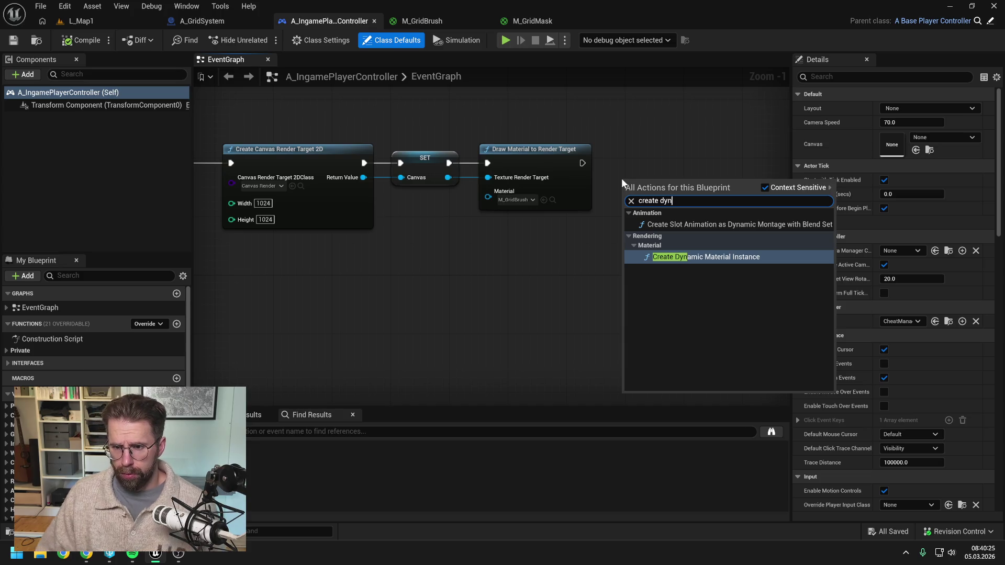
key("Return")
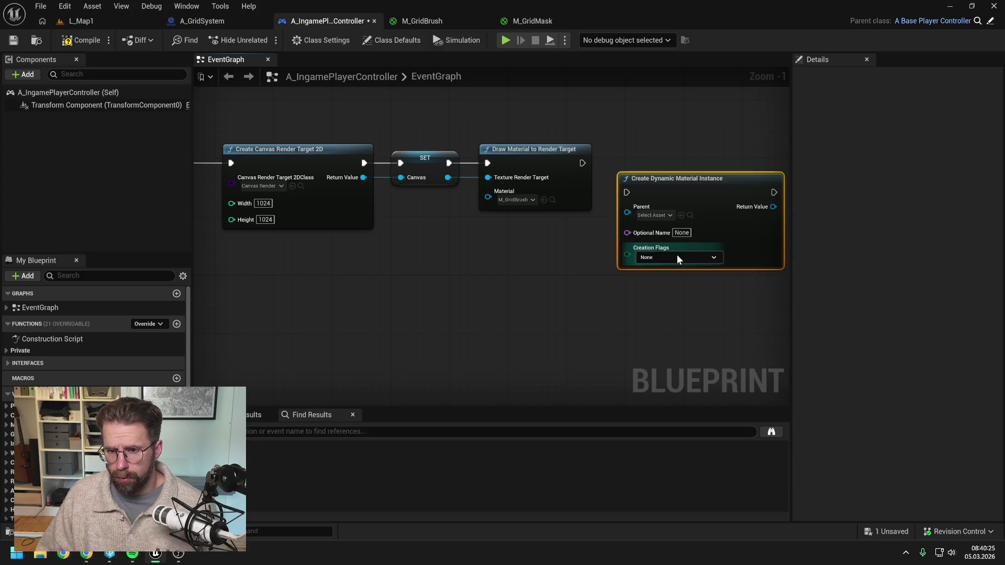
left_click_drag(675, 192, 697, 162)
left_click_drag(582, 163, 649, 162)
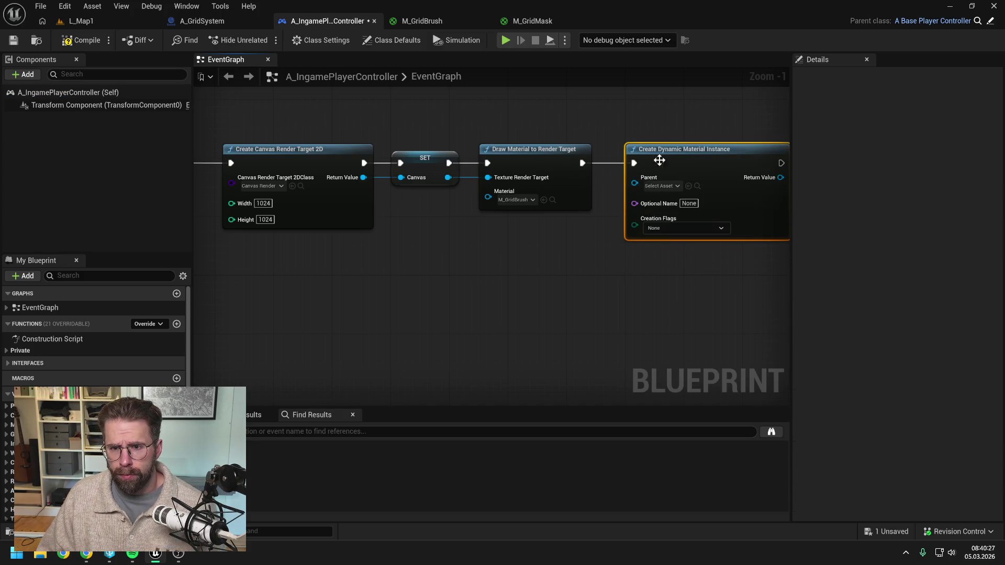
left_click(591, 231)
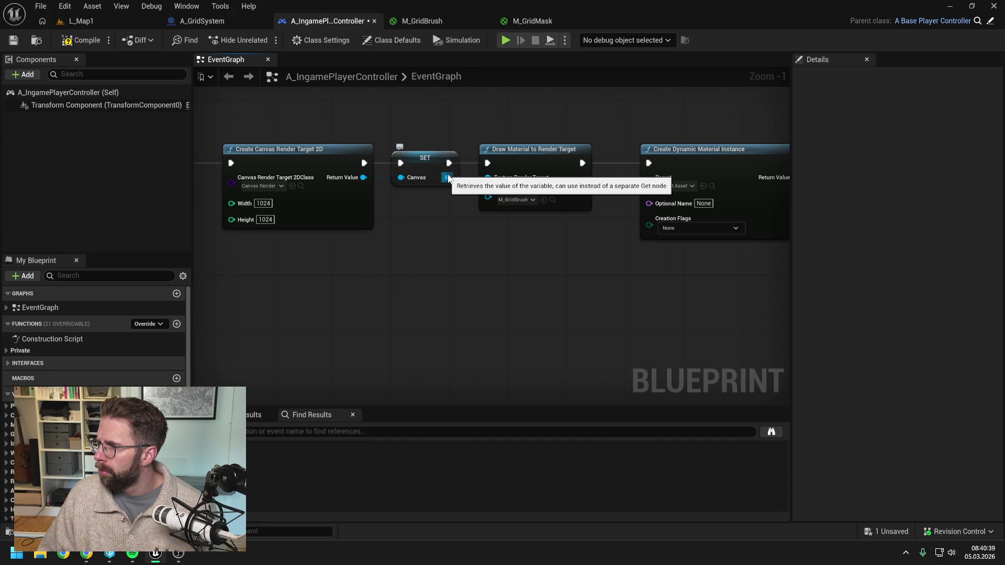
Set the dynamic material instance's Parent to M_GridMask
left_click_drag(526, 239, 480, 235)
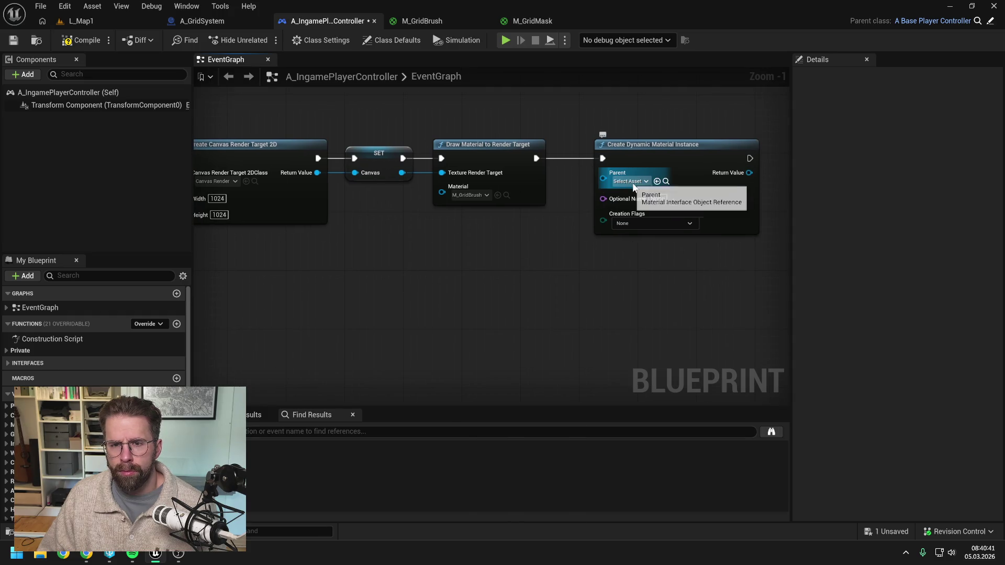
left_click(633, 183)
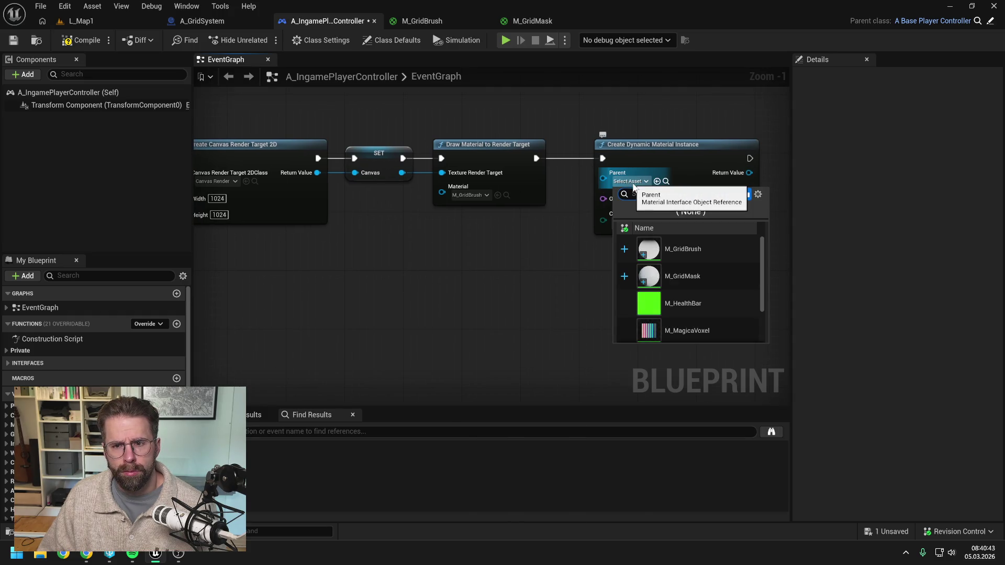
mouse_move(698, 273)
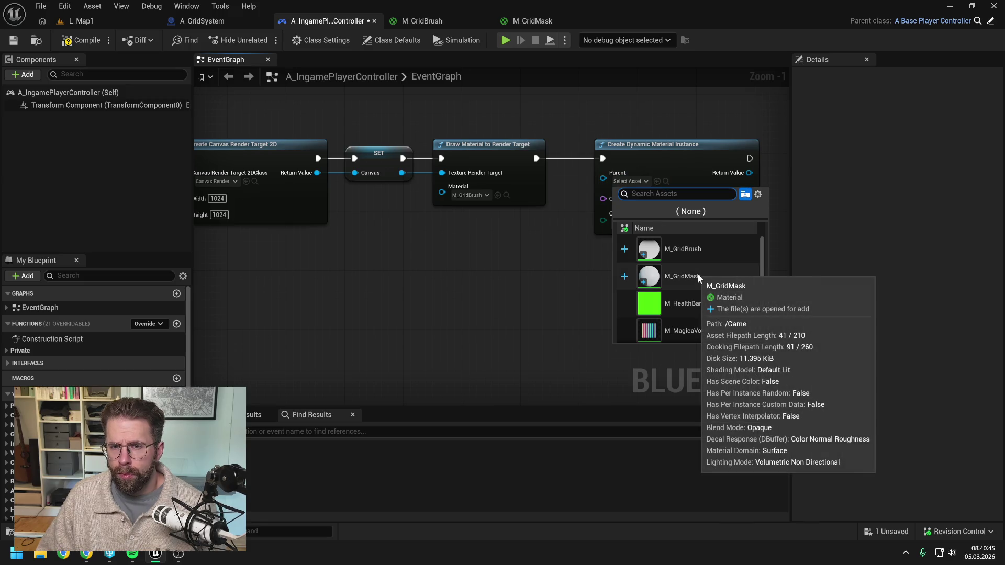
left_click(682, 275)
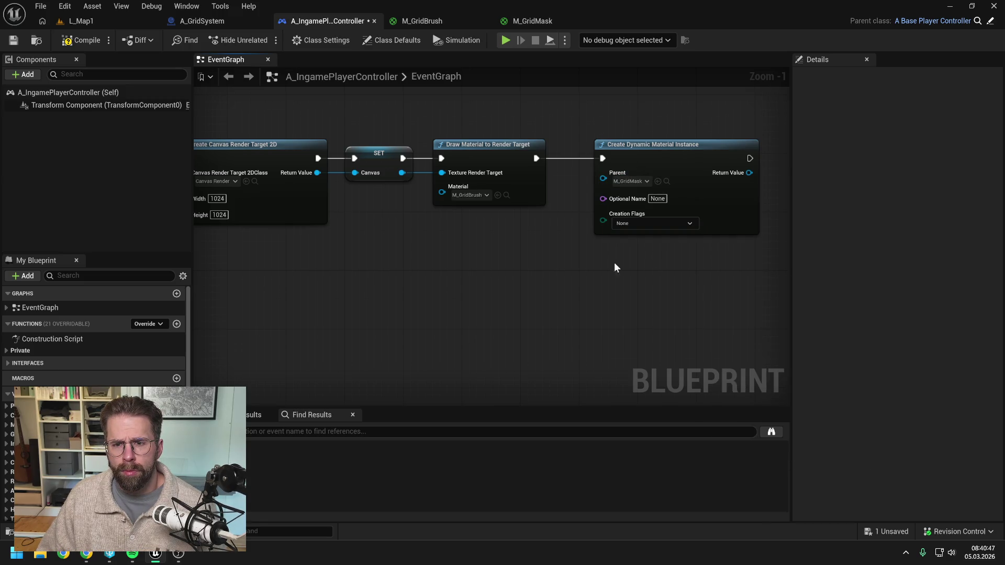
left_click_drag(678, 266, 606, 269)
left_click_drag(678, 176, 705, 188)
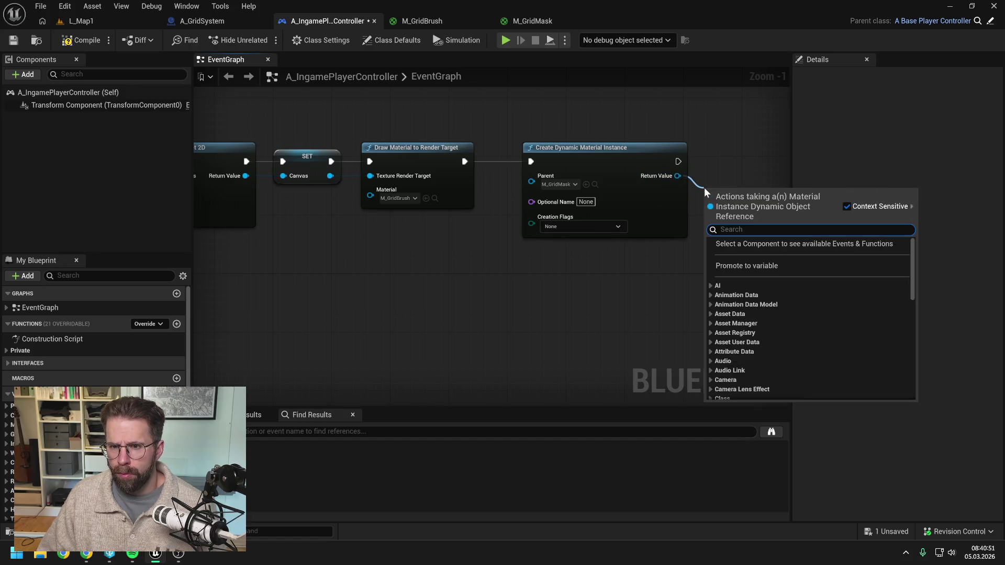
key("Escape")
Rename M_GridMask's Param texture parameter to Mask and apply the material
left_click(523, 22)
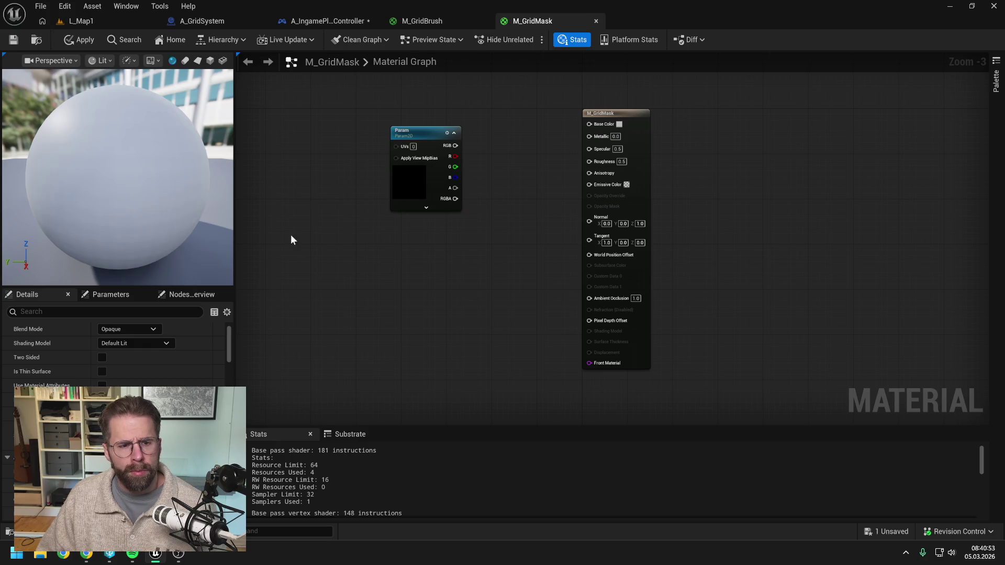
scroll(205, 360, "up", 3)
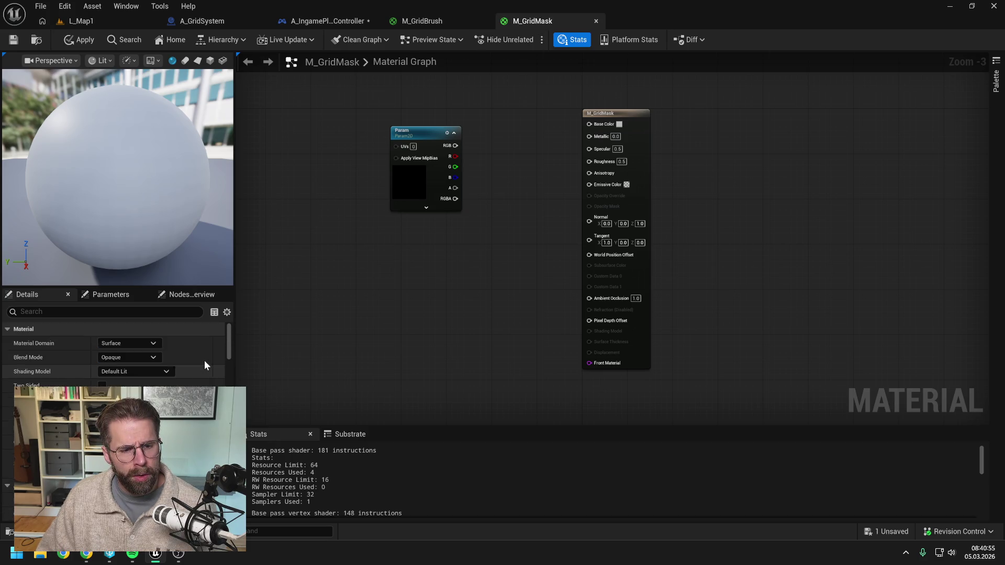
left_click(113, 294)
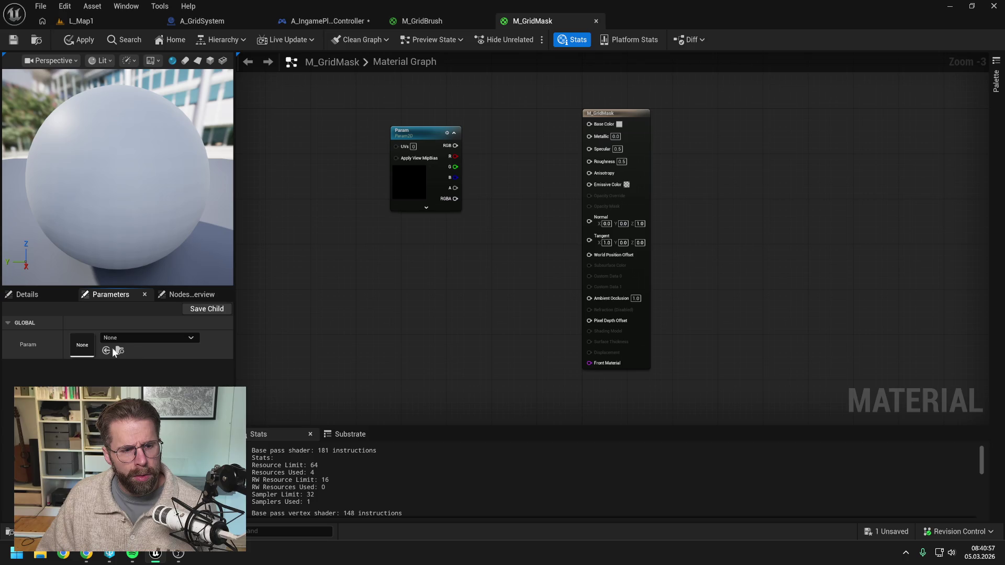
double_click(33, 343)
left_click(581, 183)
type("Mask")
key("Return")
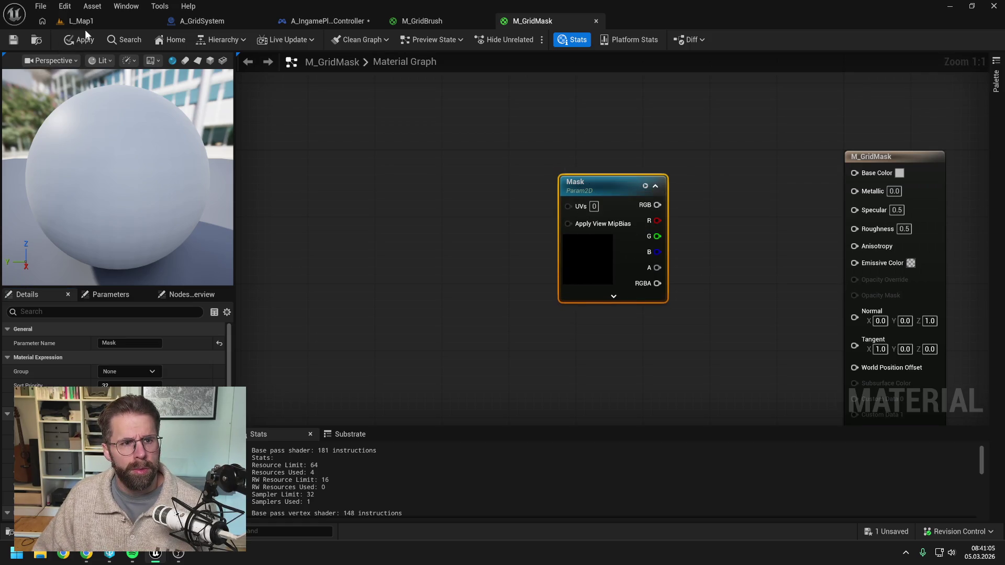
left_click(84, 40)
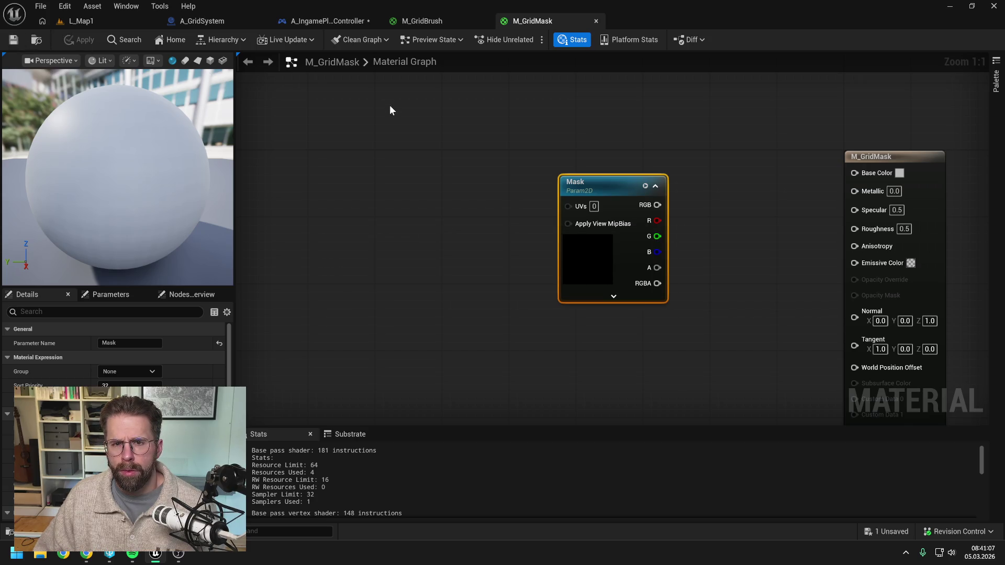
left_click(344, 21)
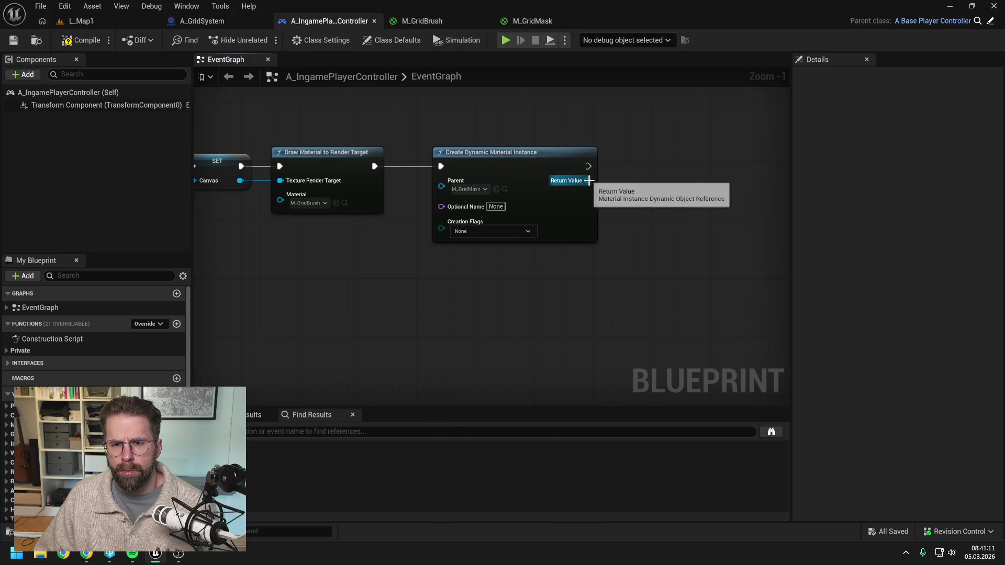
Add a Set Texture Parameter Value node on the dynamic instance, fed by the Canvas render target via a reroute
left_click_drag(588, 180, 635, 190)
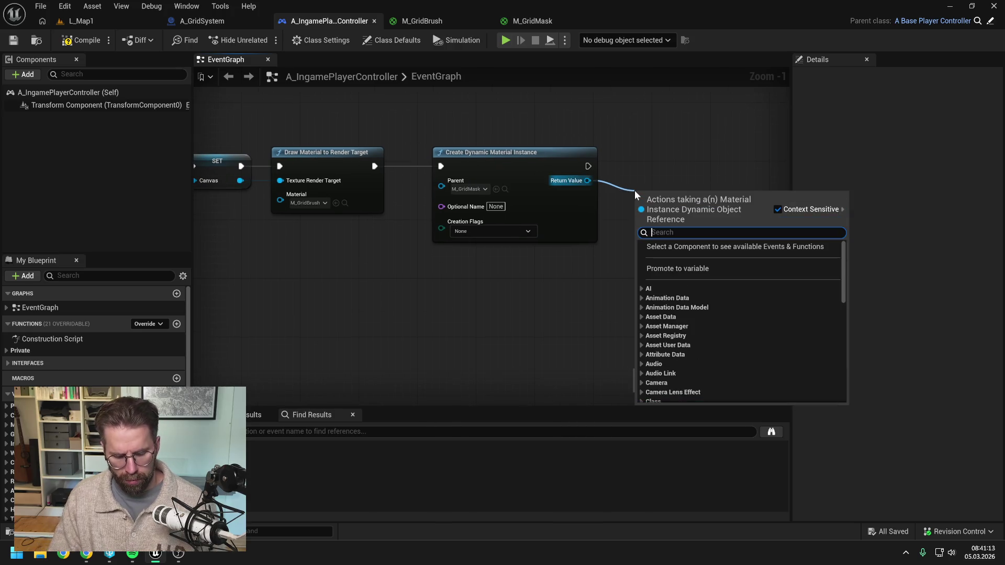
type("set")
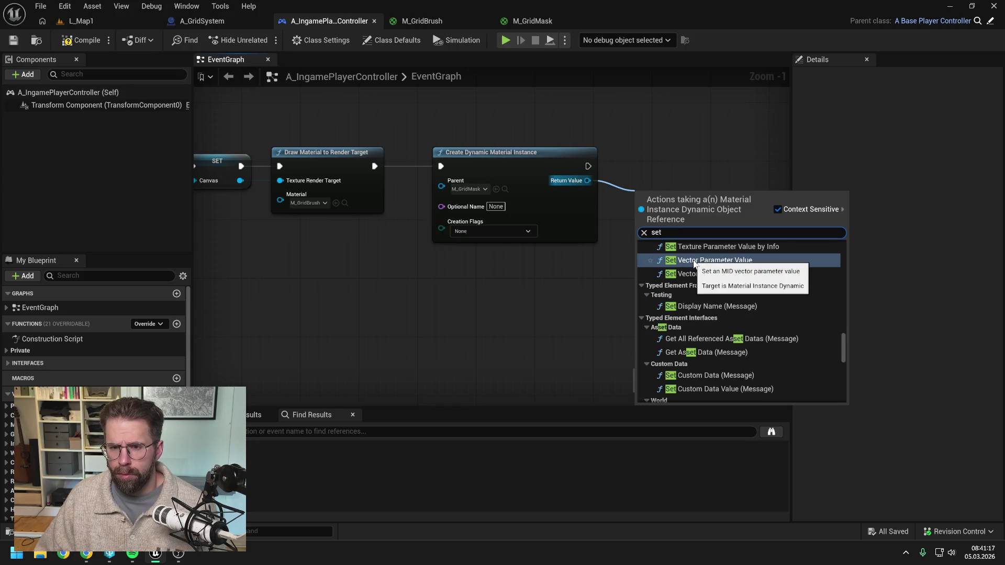
scroll(753, 267, "up", 2)
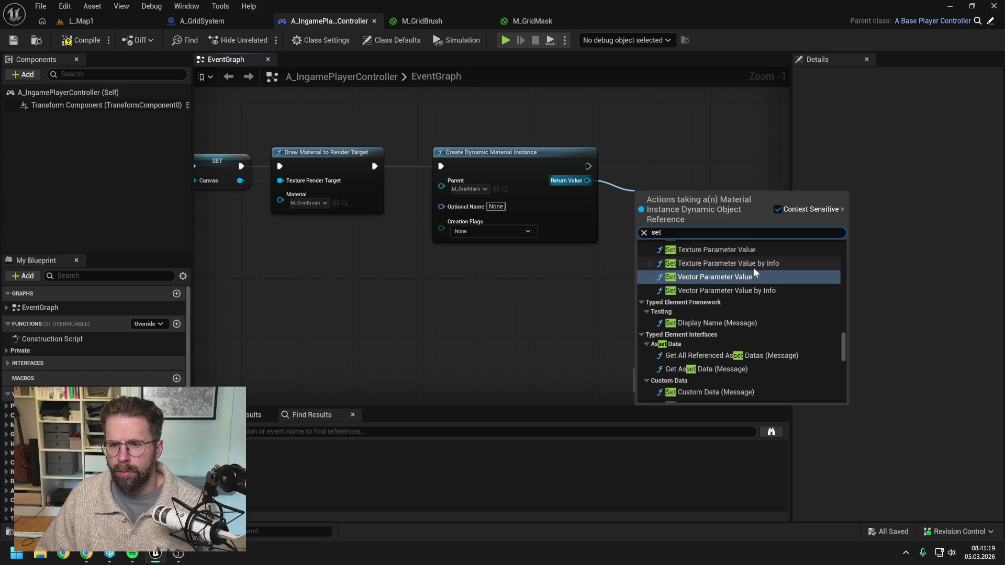
left_click(740, 266)
mouse_move(724, 229)
left_mouse_down()
mouse_move(734, 170)
mouse_move(705, 170)
left_mouse_up()
mouse_move(240, 181)
left_mouse_down()
mouse_move(680, 234)
mouse_move(712, 214)
mouse_move(678, 291)
mouse_move(704, 215)
mouse_move(682, 204)
mouse_move(667, 129)
mouse_move(321, 132)
left_mouse_up()
left_click(628, 132)
double_click(627, 129)
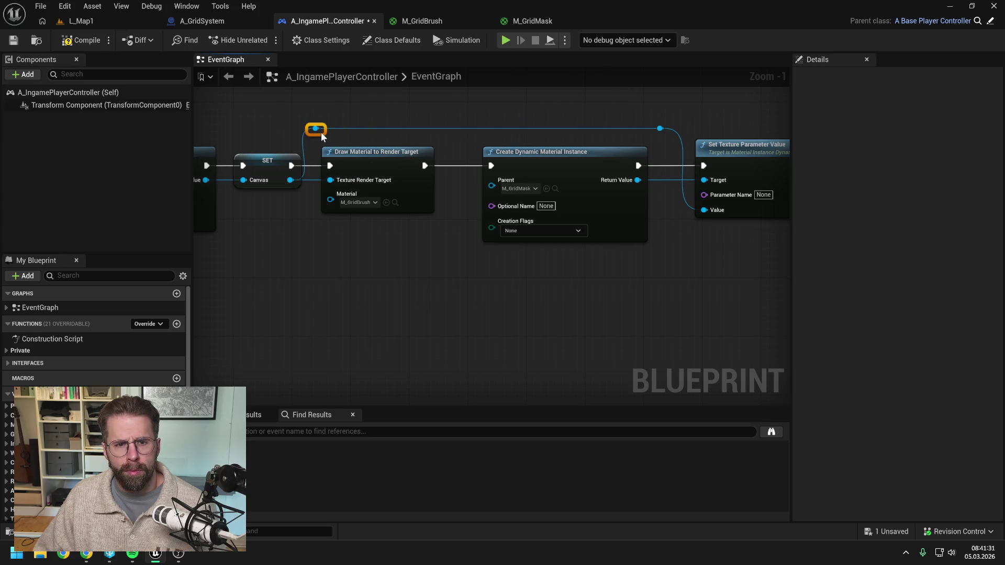
left_click(437, 149)
left_click_drag(570, 170, 529, 175)
Set the node's Parameter Name to Mask and save all changes
left_click(724, 200)
type("Mask")
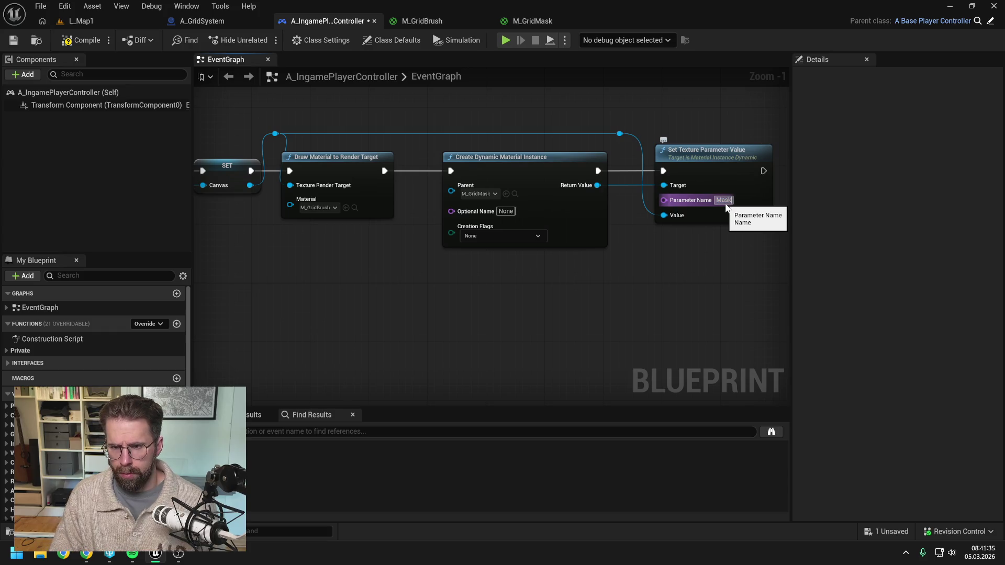
key("Return")
scroll(532, 279, "down", 1)
left_click_drag(532, 279, 593, 282)
key("ctrl+s")
scroll(564, 285, "down", 1)
scroll(561, 281, "down", 1)
scroll(561, 281, "up", 1)
scroll(554, 275, "down", 1)
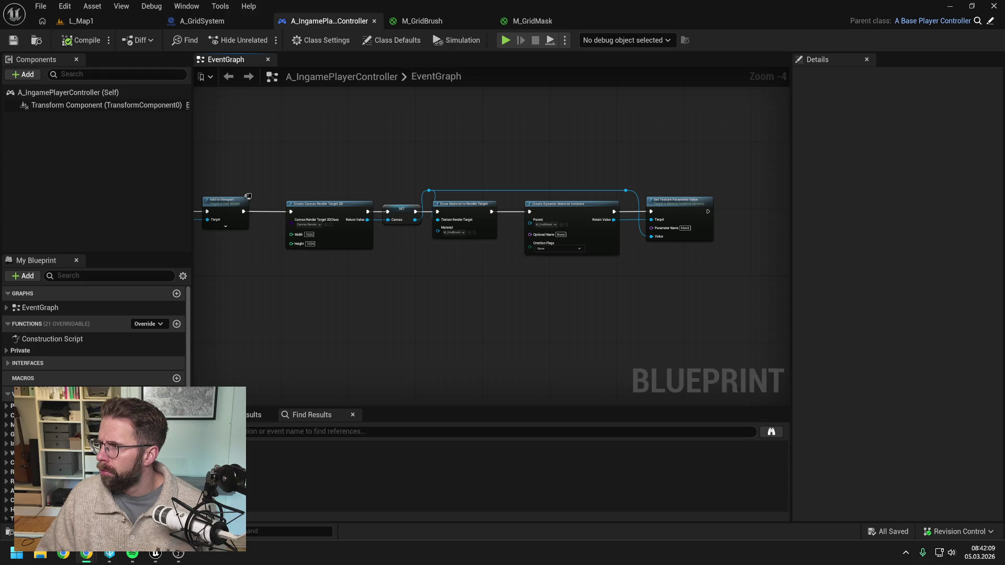
left_click(528, 21)
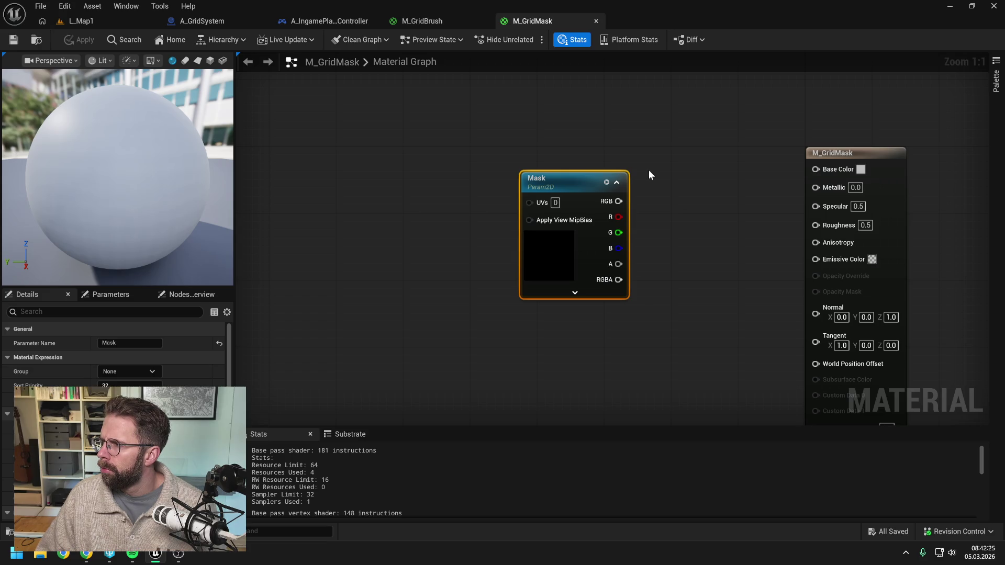
Move the Mask node down and add an Absolute World Position node above it
scroll(649, 174, "down", 1)
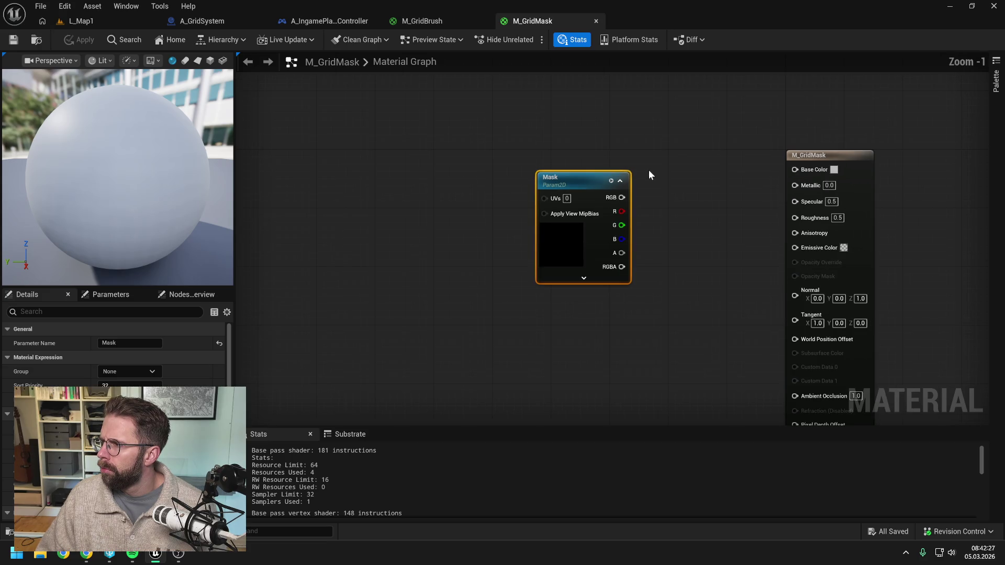
left_click_drag(649, 178, 674, 178)
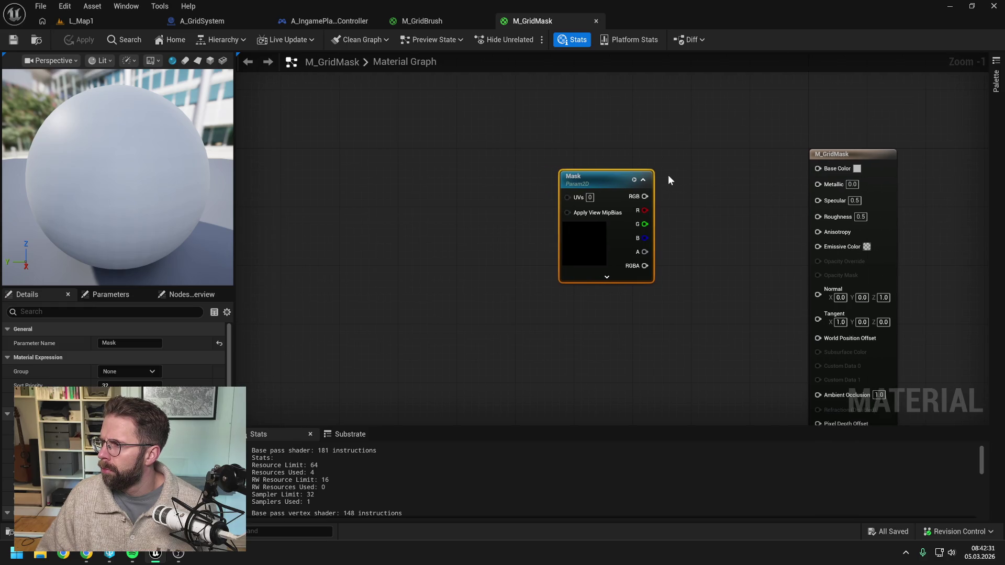
left_click_drag(601, 177, 537, 225)
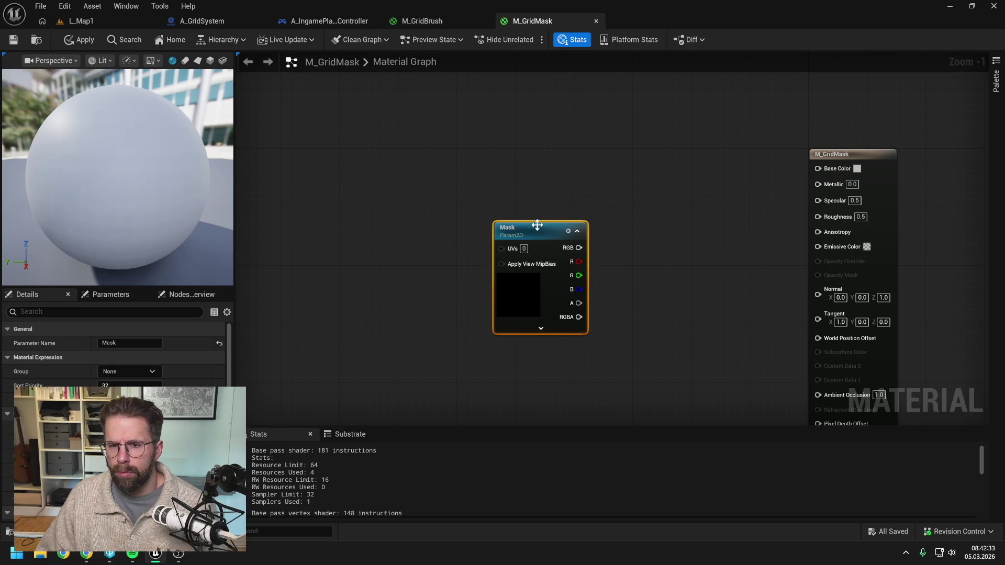
left_click(557, 195)
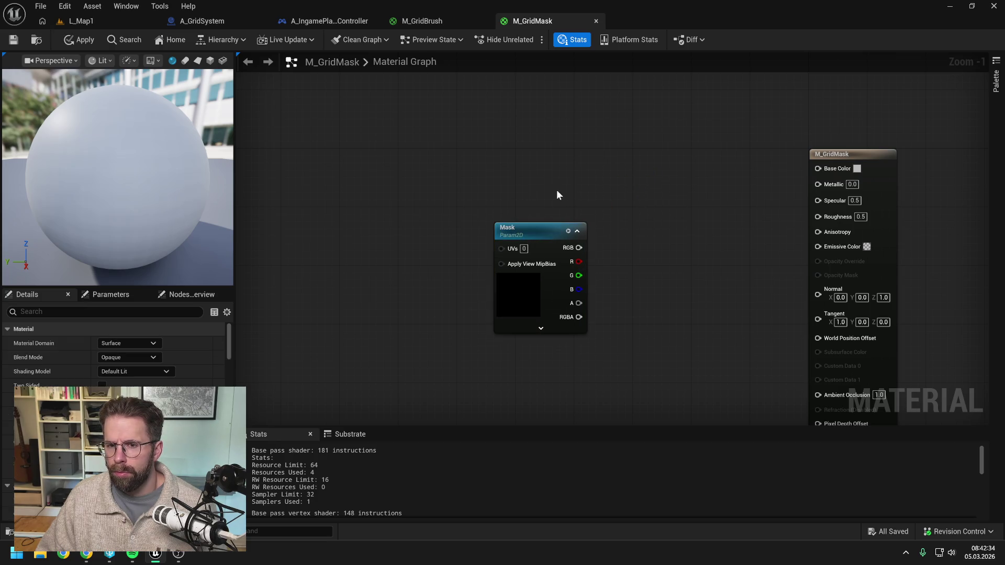
right_click(530, 170)
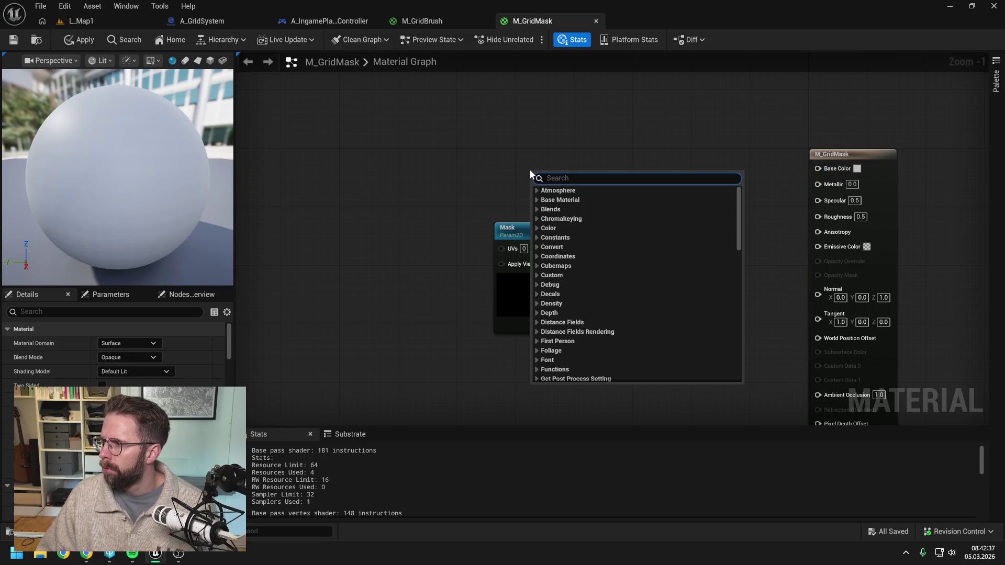
type("world pot")
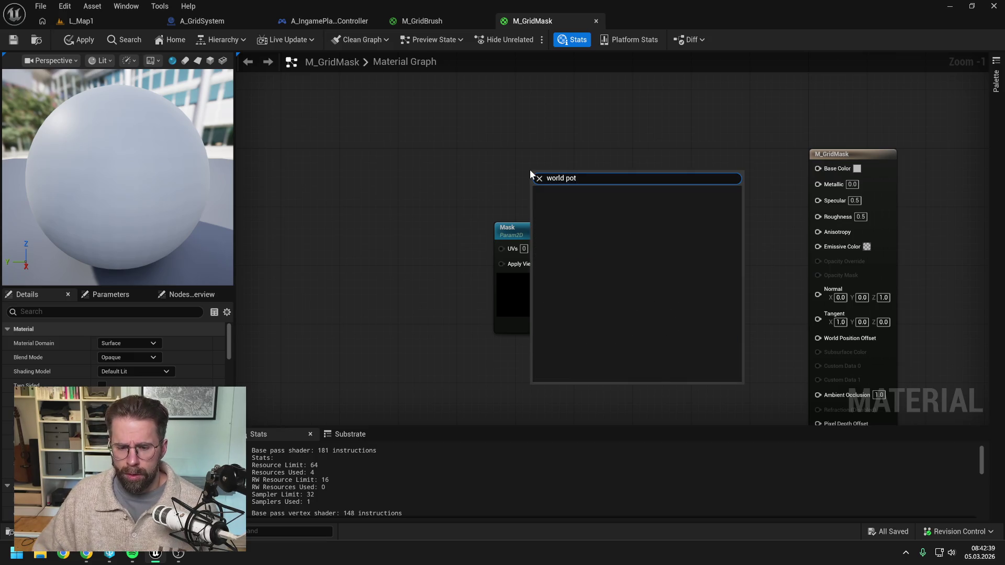
key("BackSpace")
type("s")
left_click(550, 201)
left_click_drag(562, 180, 527, 144)
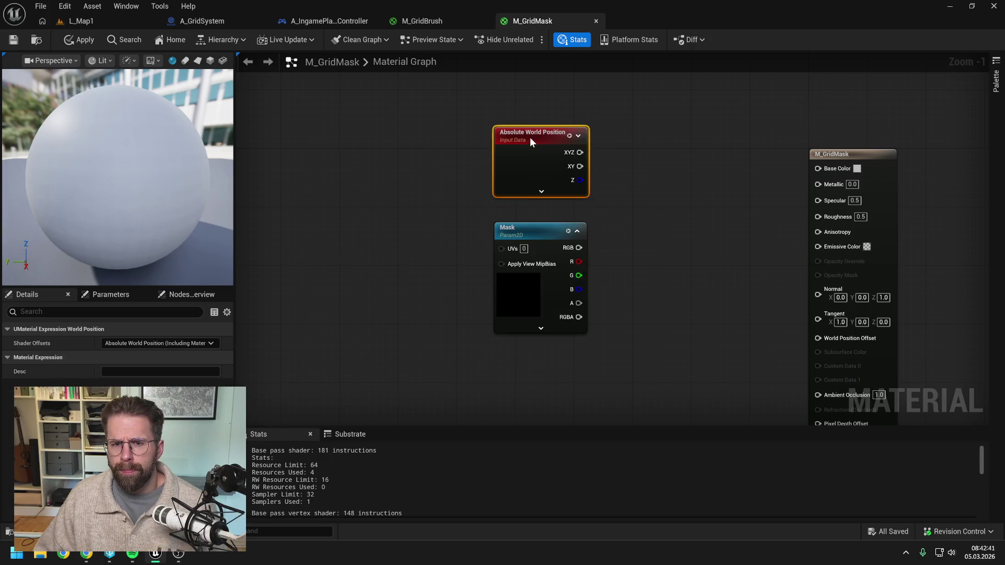
left_click(643, 166)
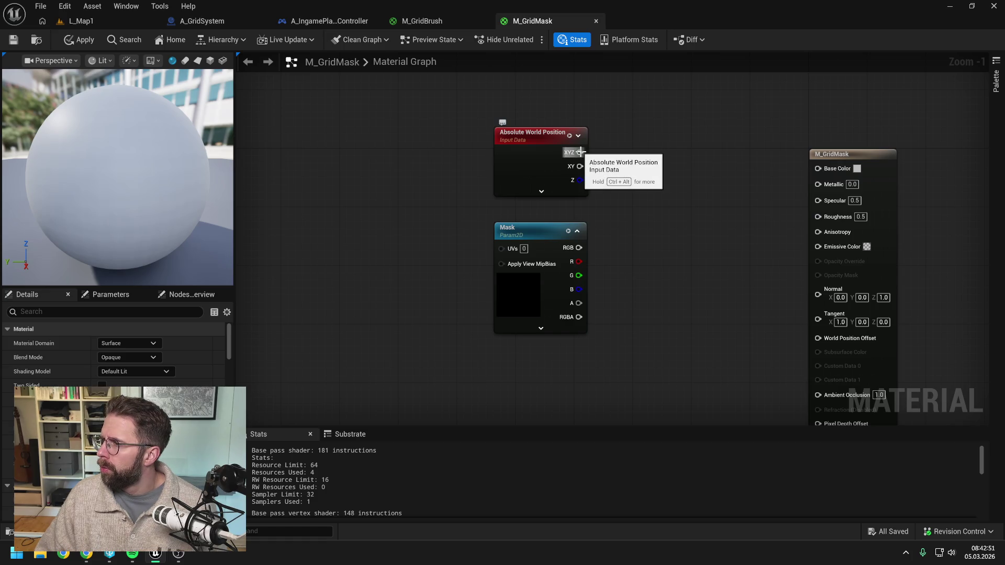
Divide the world position's XY output by 2.0, then apply and save M_GridMask
left_click_drag(580, 166, 629, 158)
type("divide")
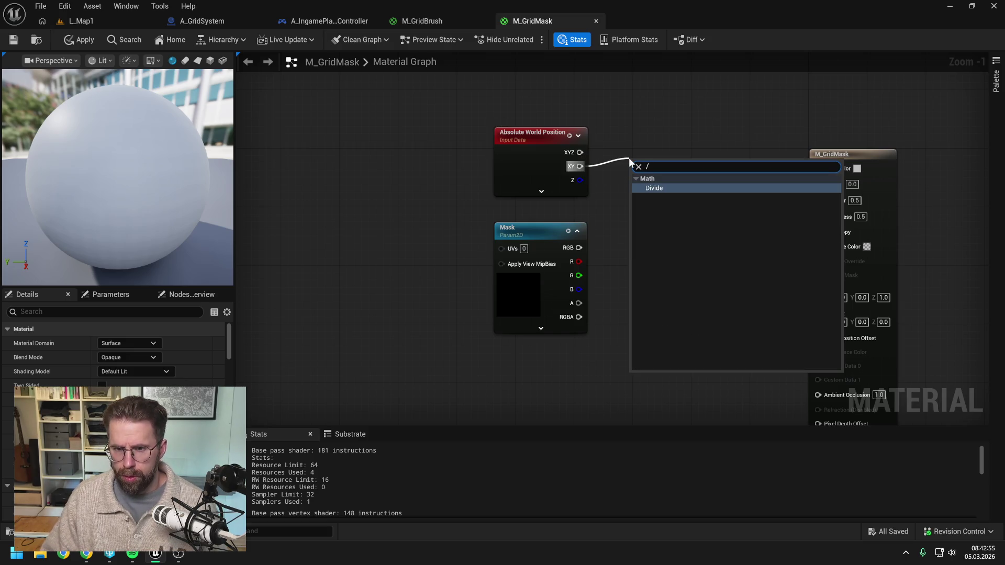
left_click(658, 182)
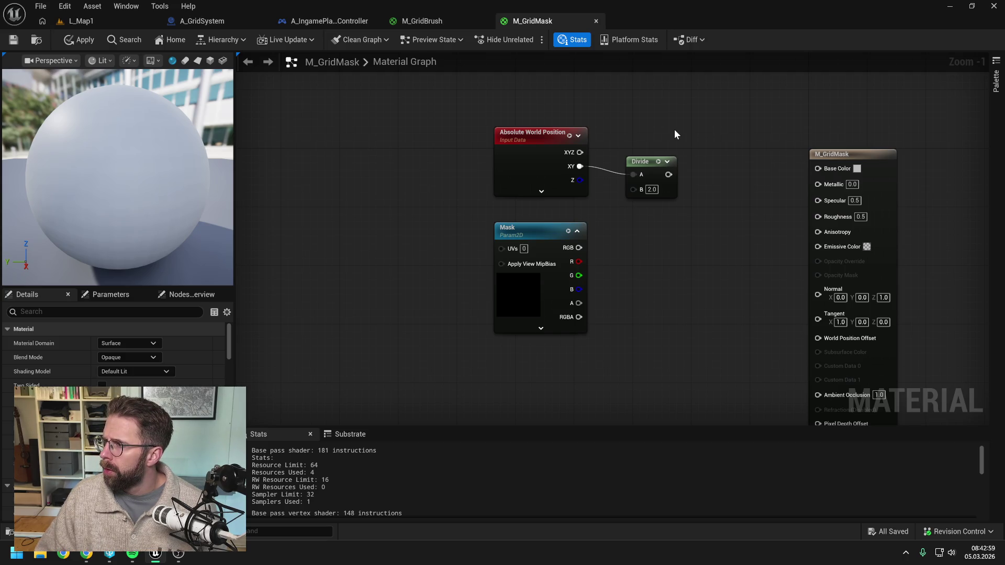
left_click_drag(645, 158, 645, 150)
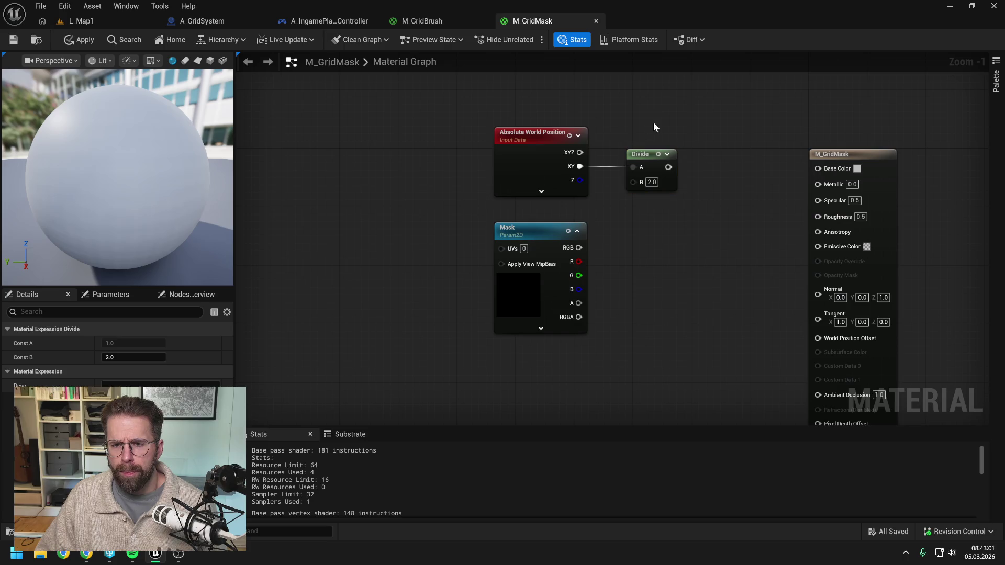
left_click(79, 40)
left_click(14, 40)
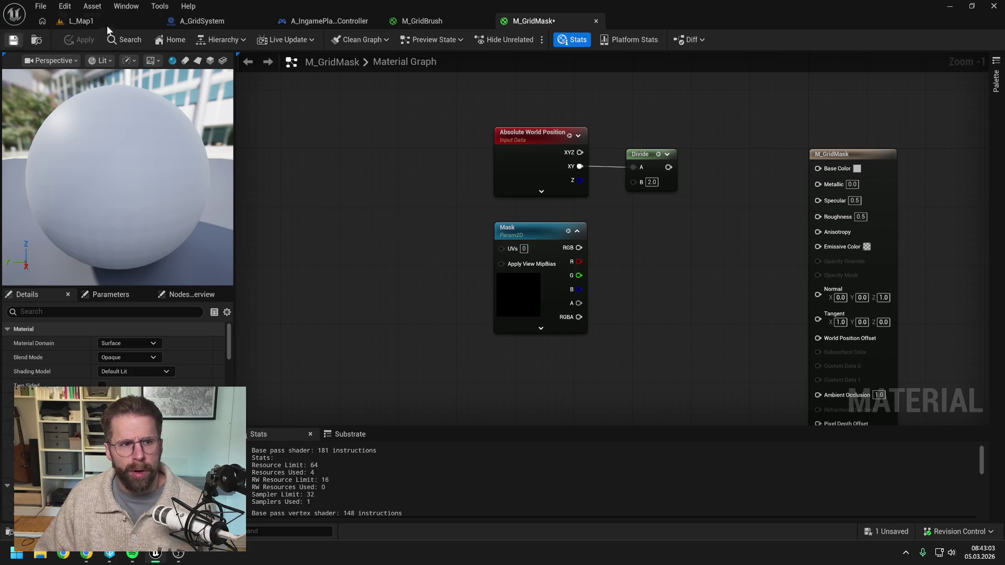
left_click(79, 21)
key("f")
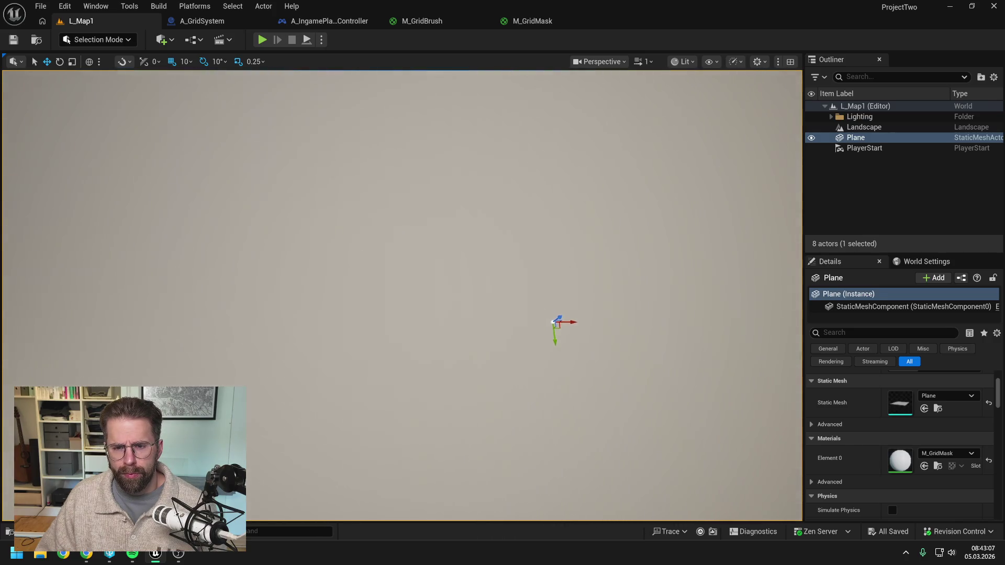
mouse_move(402, 296)
left_mouse_down()
mouse_move(356, 290)
mouse_move(340, 301)
mouse_move(546, 231)
left_mouse_up()
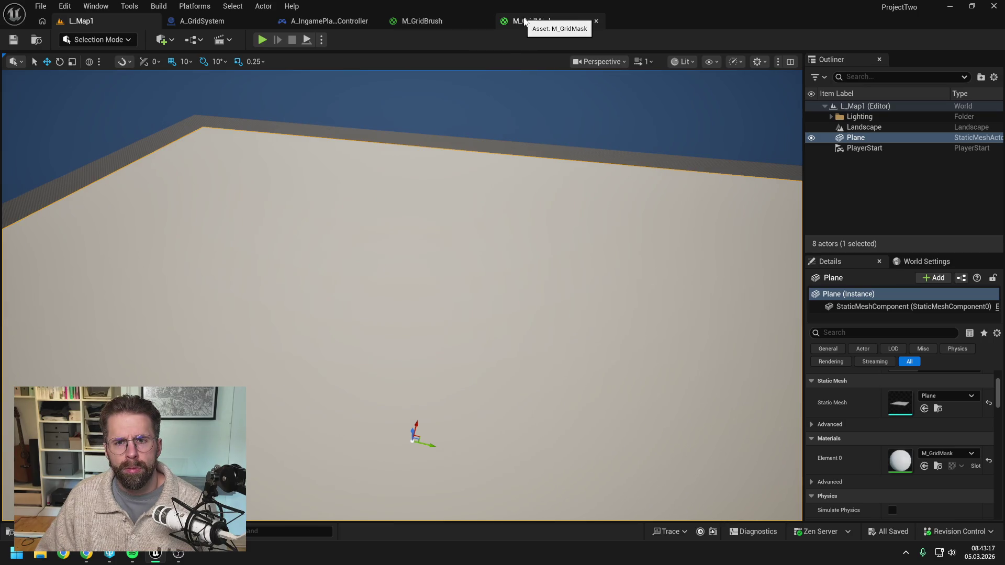
left_click(524, 21)
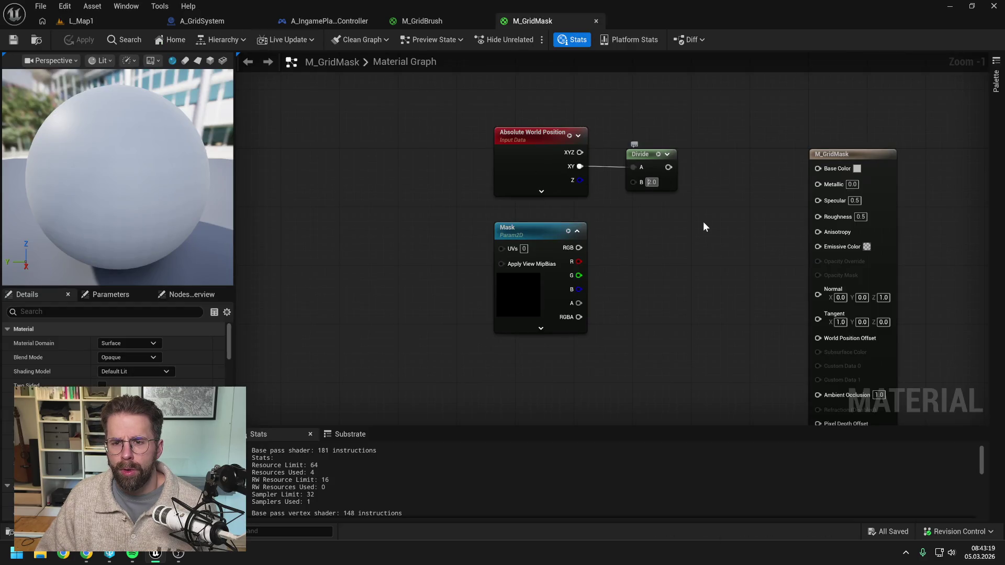
Set the Divide divisor to 1000, add an Add node with B 0.5, and wire it into Mask UVs
type("1000")
key("Return")
left_click(705, 221)
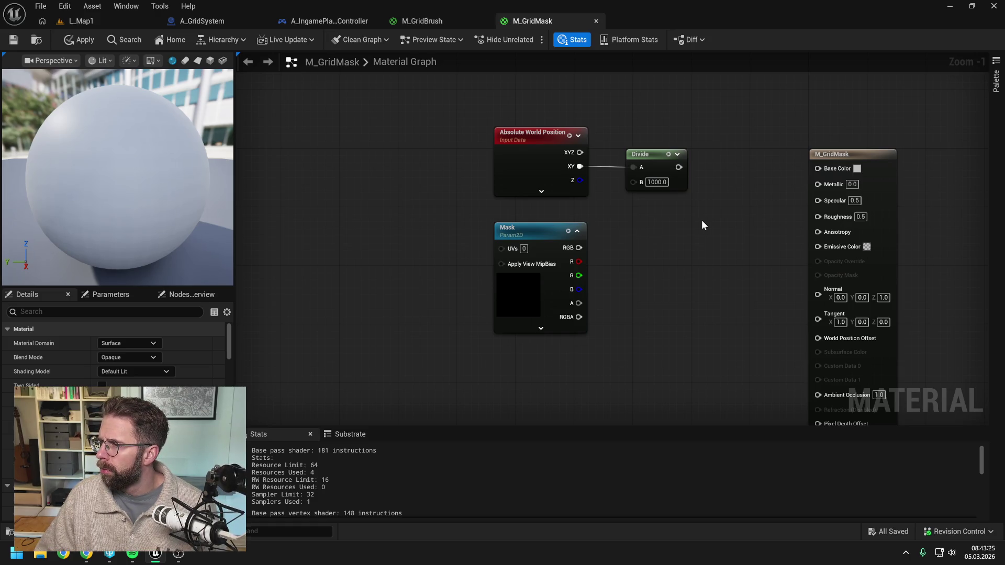
left_click_drag(679, 167, 713, 186)
type("add")
key("Return")
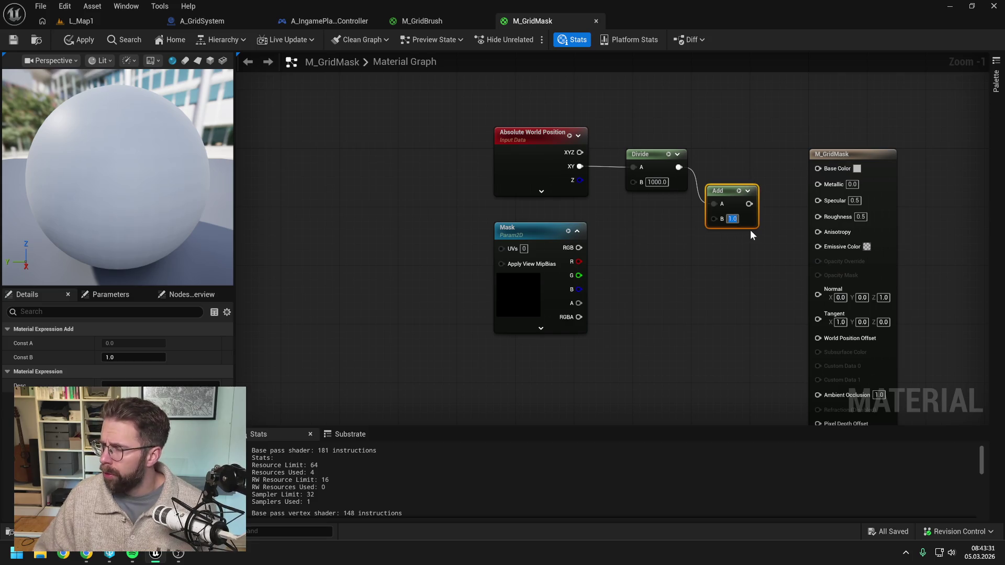
type("0.5")
left_click(759, 261)
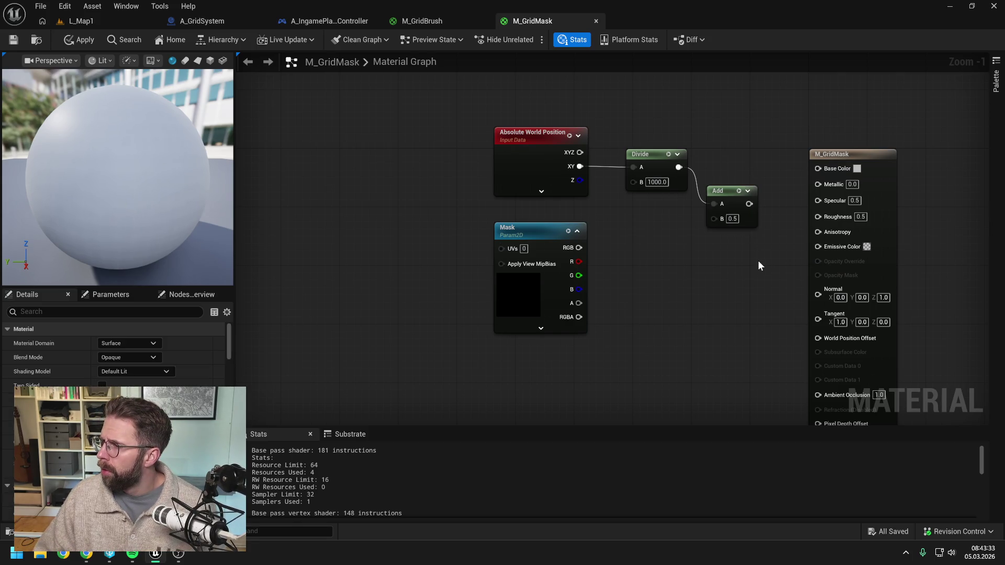
left_click_drag(760, 260, 727, 257)
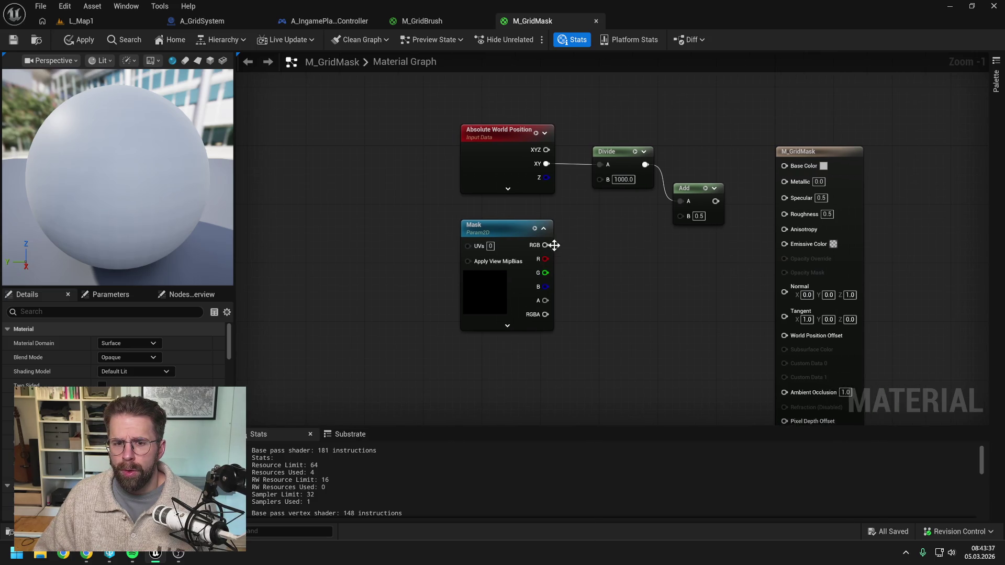
mouse_move(716, 201)
left_mouse_down()
mouse_move(469, 245)
mouse_move(687, 251)
left_mouse_up()
left_click_drag(872, 249, 818, 241)
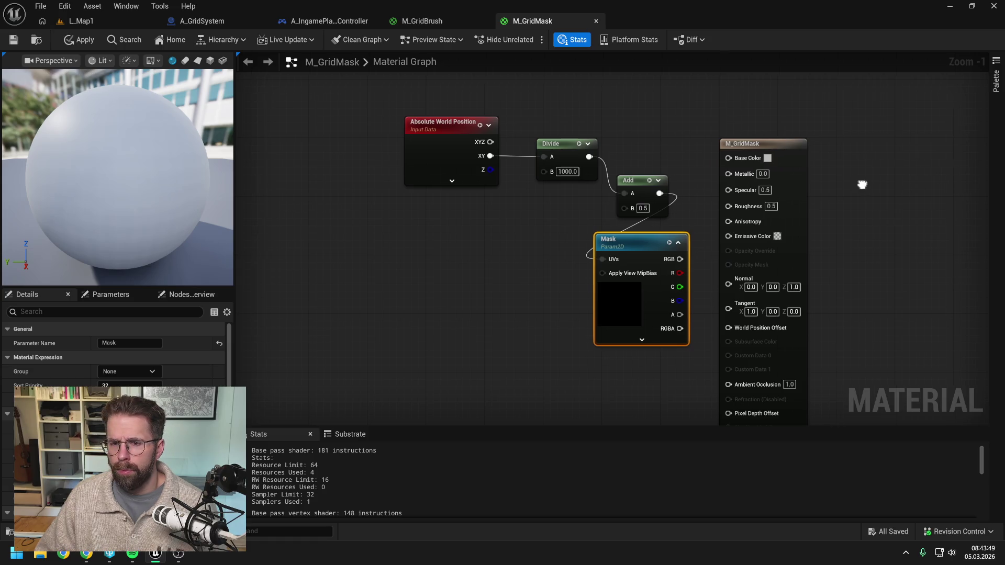
Move the M_GridMask output node further right and reposition the Mask node
left_click_drag(863, 189, 757, 187)
left_click(660, 151)
left_click_drag(735, 150, 876, 150)
left_click_drag(536, 246, 647, 261)
left_click(652, 200)
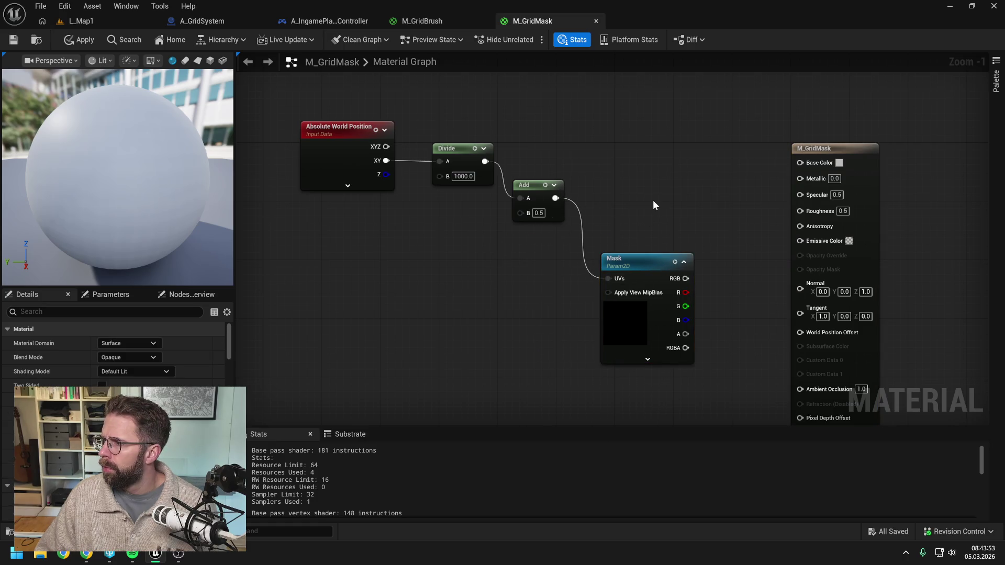
mouse_move(652, 200)
left_mouse_down()
mouse_move(728, 194)
mouse_move(713, 196)
left_mouse_up()
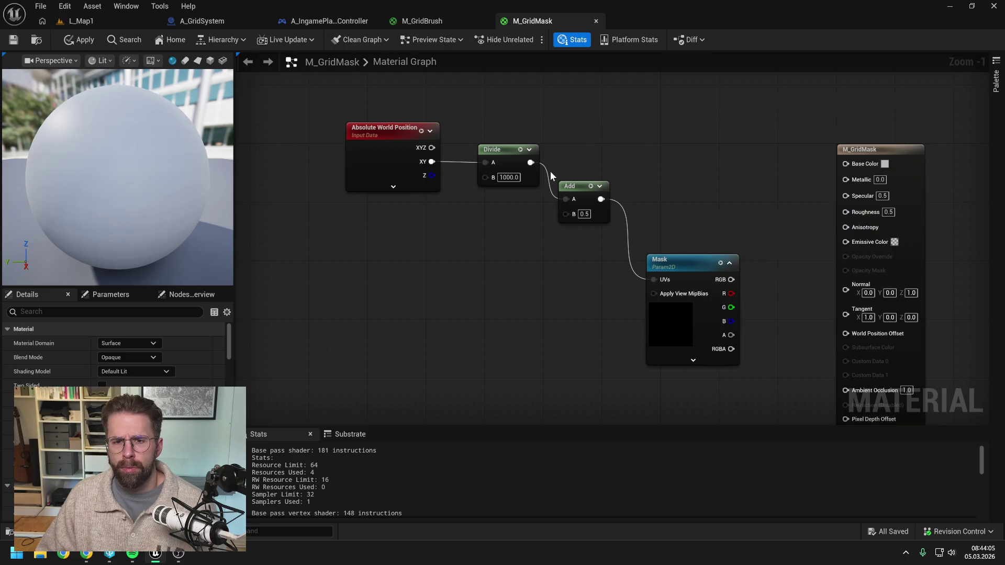
Insert a Subtract node with B 0 between Divide and Add
mouse_move(532, 164)
left_mouse_down()
mouse_move(569, 150)
mouse_move(572, 133)
left_mouse_up()
type("subtract")
key("Return")
left_click(584, 163)
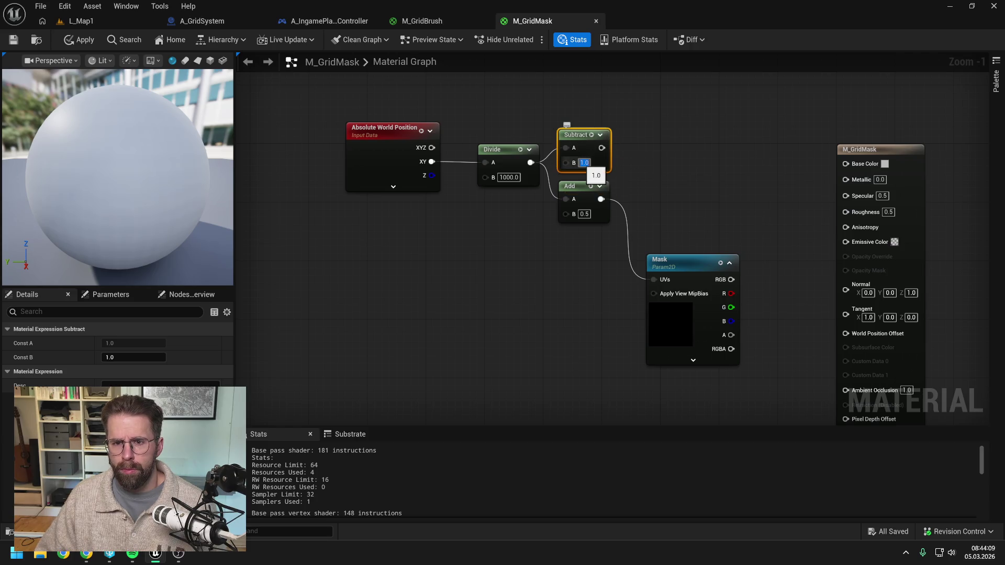
type("0")
left_click(623, 168)
mouse_move(602, 148)
left_mouse_down()
mouse_move(568, 199)
mouse_move(649, 139)
left_mouse_up()
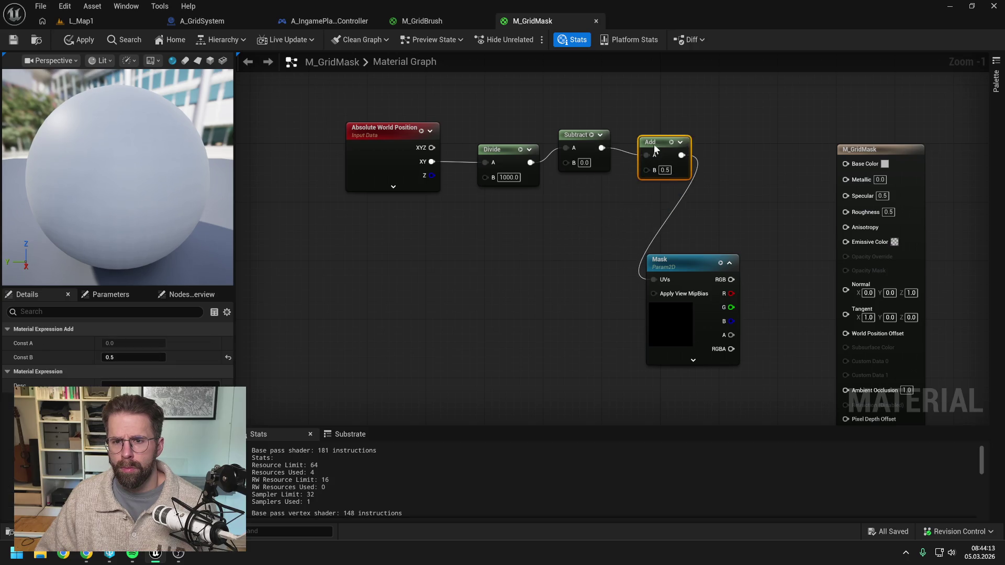
Align the Divide, Subtract, Add and Mask nodes into a tidy chain
left_click_drag(510, 153, 511, 138)
left_click_drag(678, 267, 744, 134)
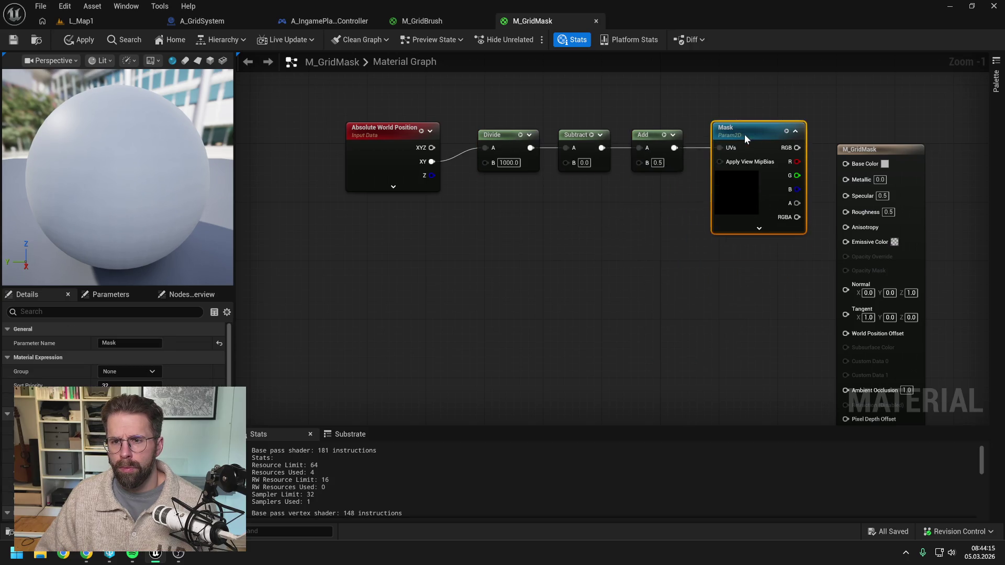
left_click(641, 218)
left_click(370, 175)
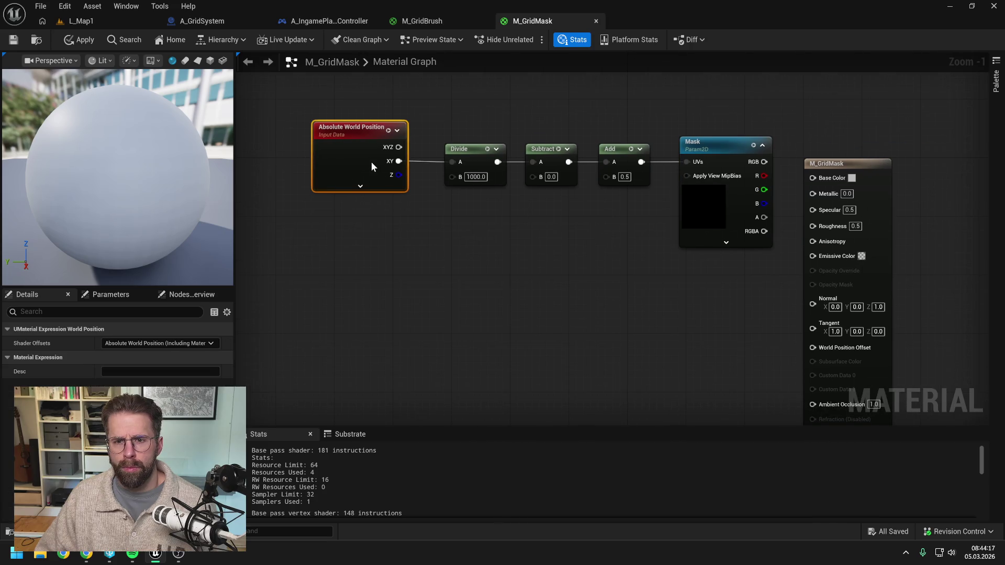
left_click_drag(576, 252, 521, 202)
scroll(581, 249, "down", 2)
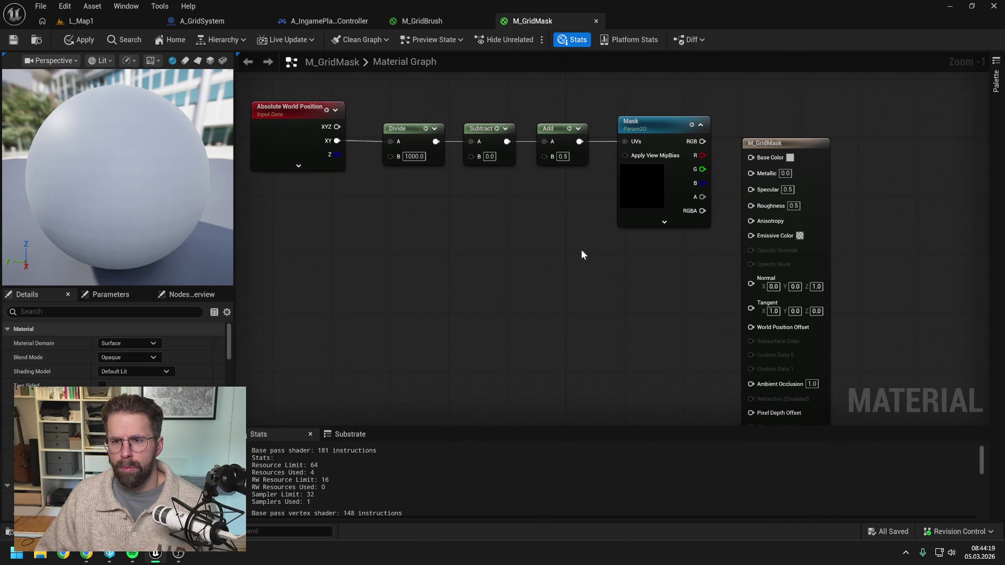
left_click(751, 154)
left_click(592, 271)
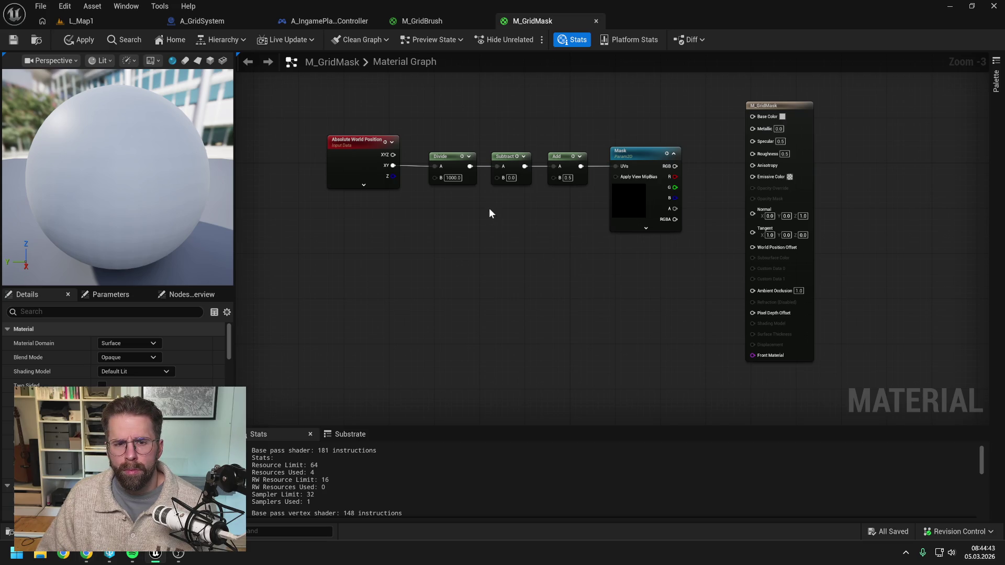
left_click_drag(440, 118, 683, 234)
Branch a new Divide node off world XY with a divisor of 100
left_click_drag(449, 157, 443, 196)
left_click(435, 165)
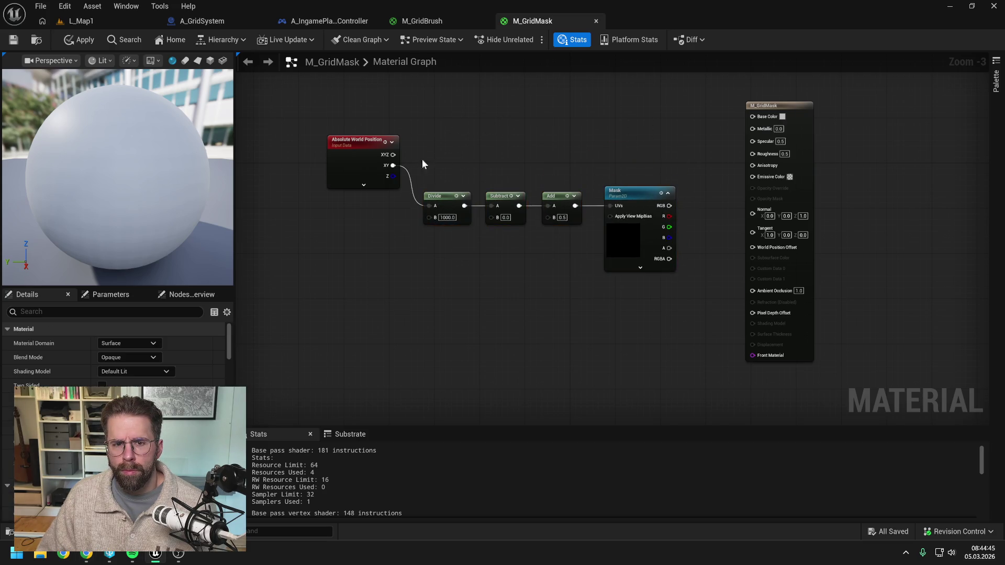
left_click_drag(393, 165, 424, 123)
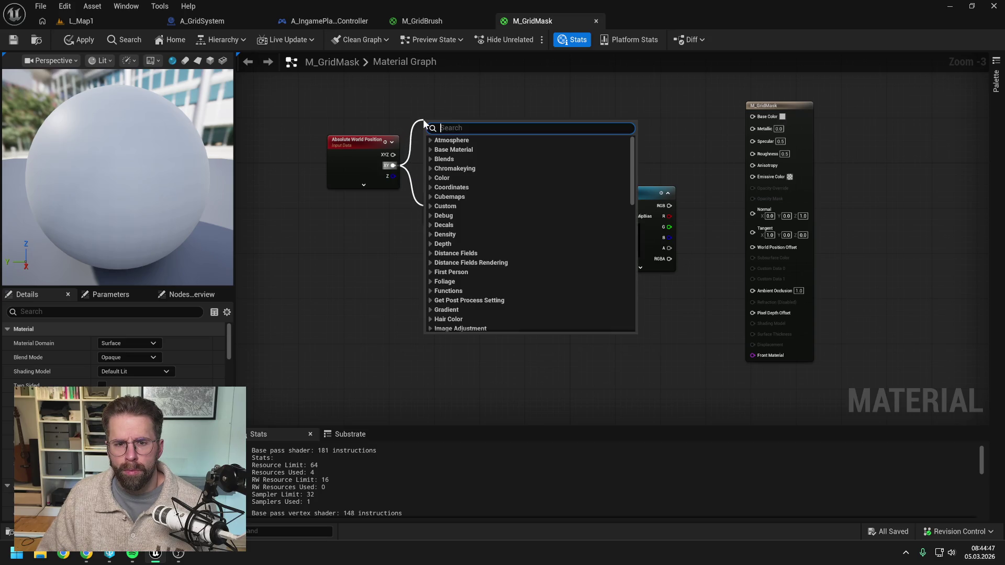
type("divide")
key("Return")
double_click(443, 144)
type("2")
key("Return")
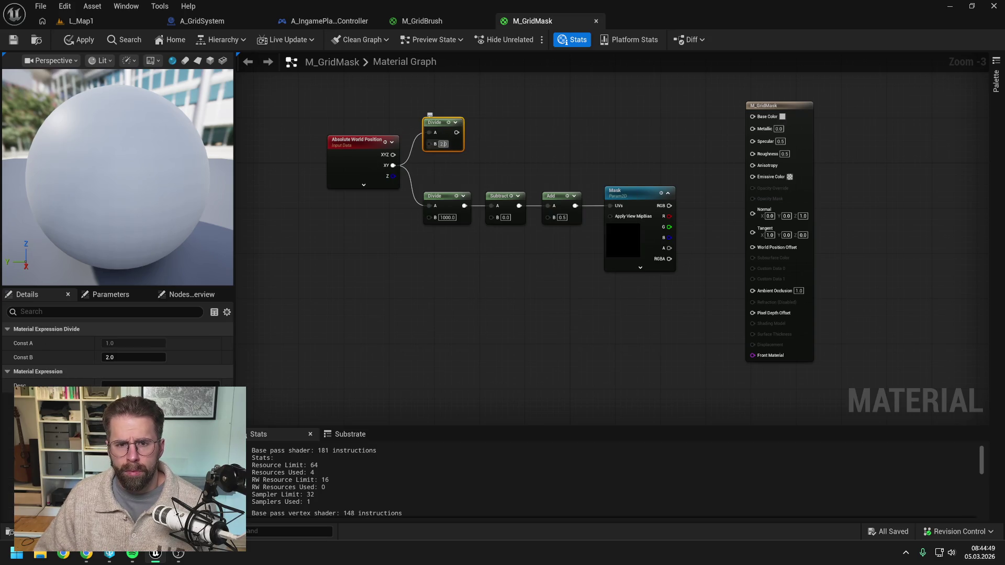
type("100")
key("Return")
left_click(517, 145)
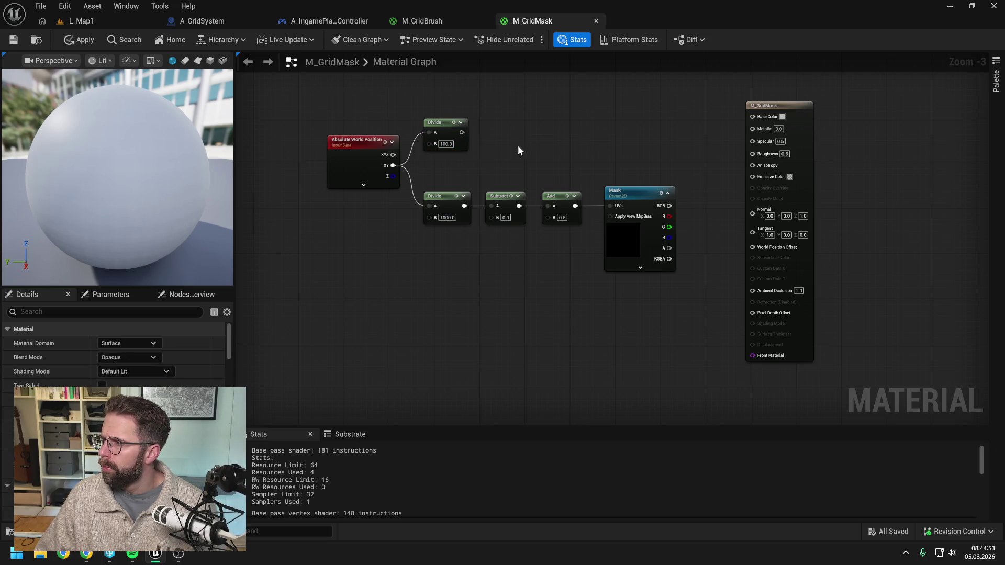
Add a Frac node fed by the divide-by-100 result and place it beside the chain
right_click(519, 144)
type("frac")
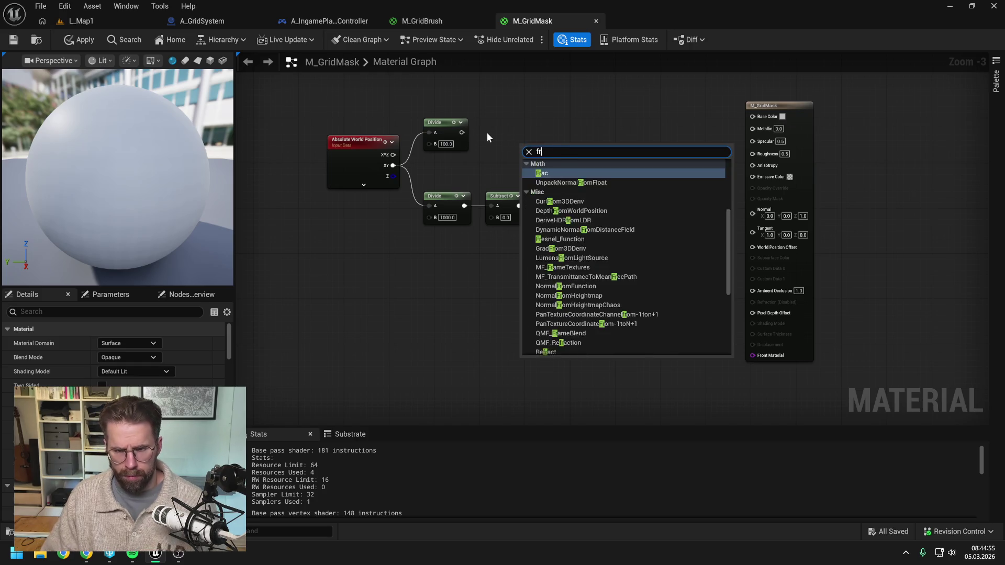
left_click(544, 174)
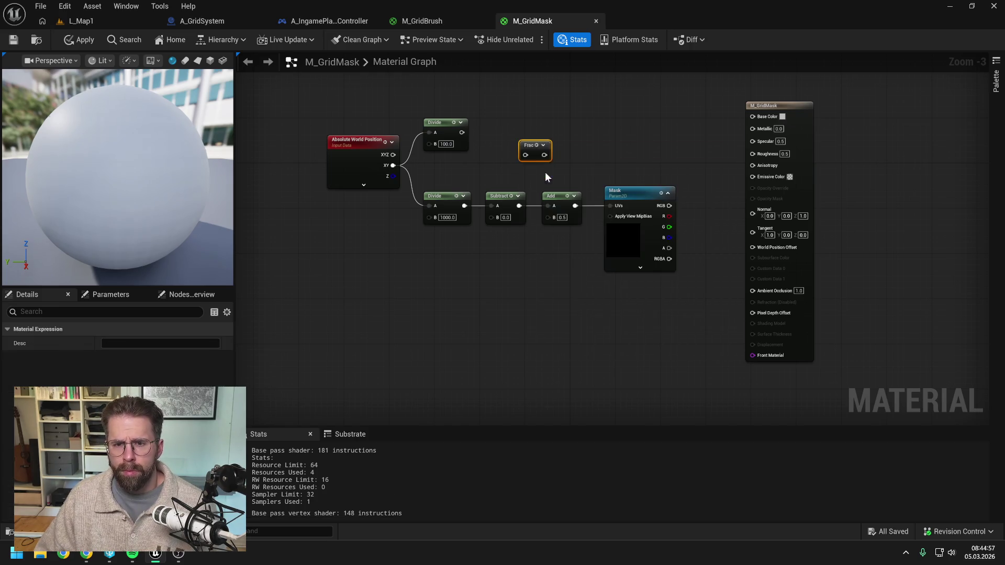
left_click_drag(462, 132, 525, 155)
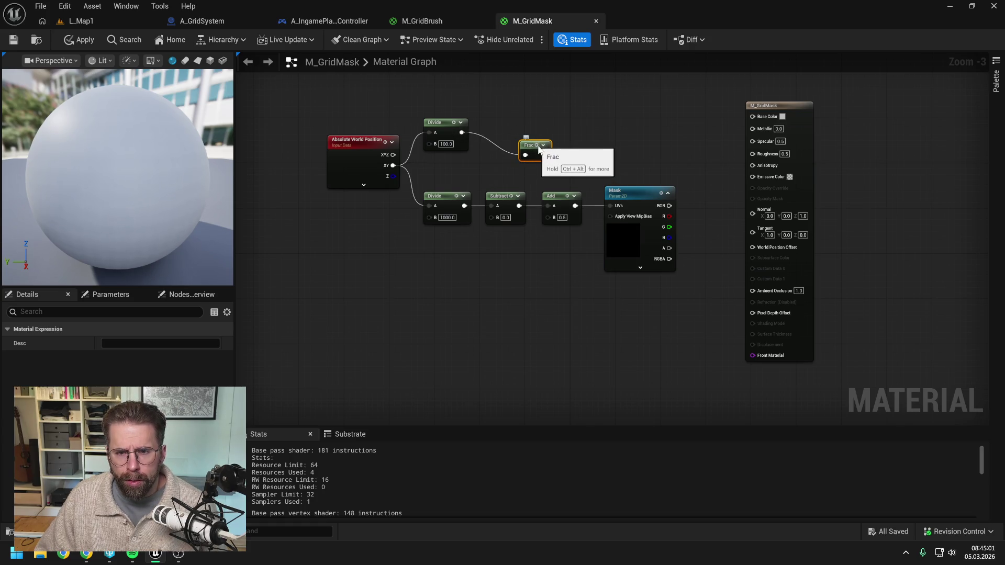
left_click(543, 145)
mouse_move(533, 147)
left_mouse_down()
mouse_move(517, 117)
mouse_move(530, 117)
mouse_move(494, 122)
mouse_move(584, 111)
mouse_move(489, 105)
mouse_move(521, 109)
mouse_move(507, 125)
left_mouse_up()
left_click(540, 118)
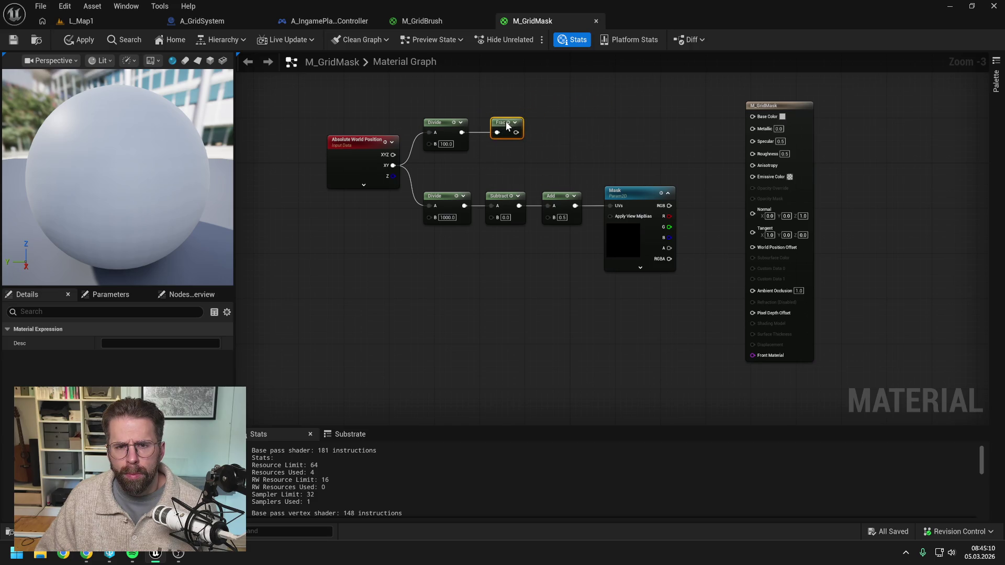
left_click(579, 126)
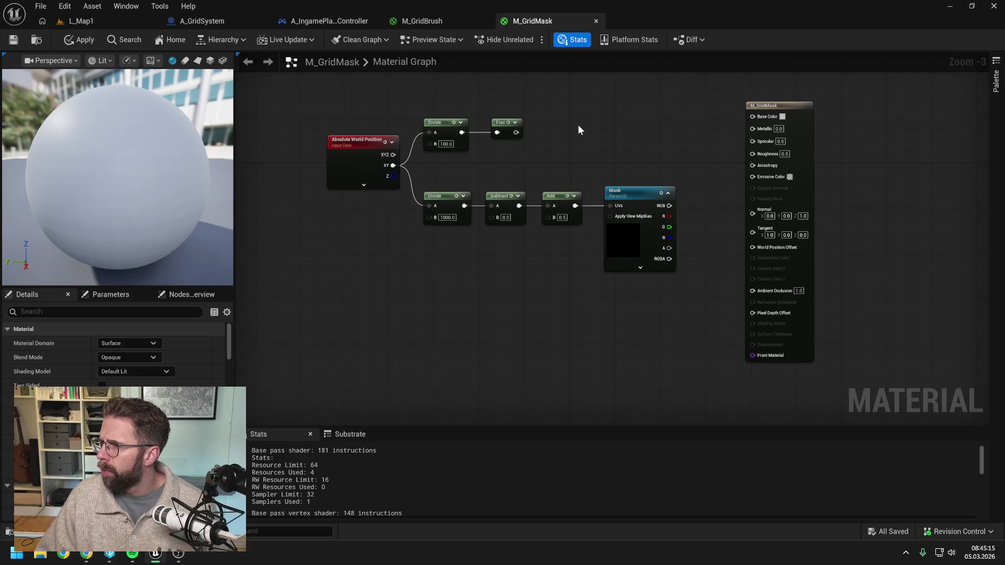
left_click_drag(520, 131, 539, 132)
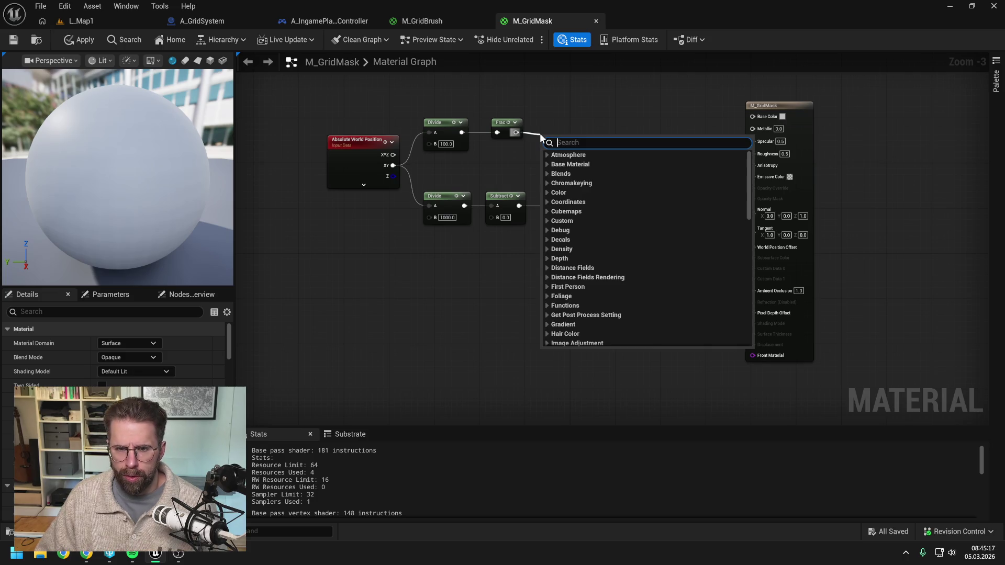
Add a CheapContrast node after Frac with a contrast constant of 2.0
type("cheap")
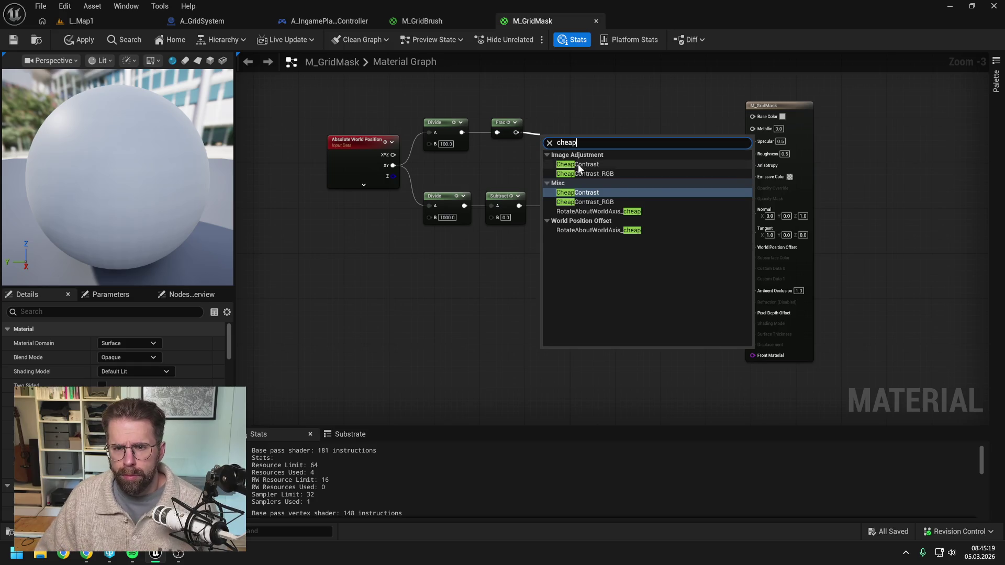
left_click(578, 165)
left_click(536, 149)
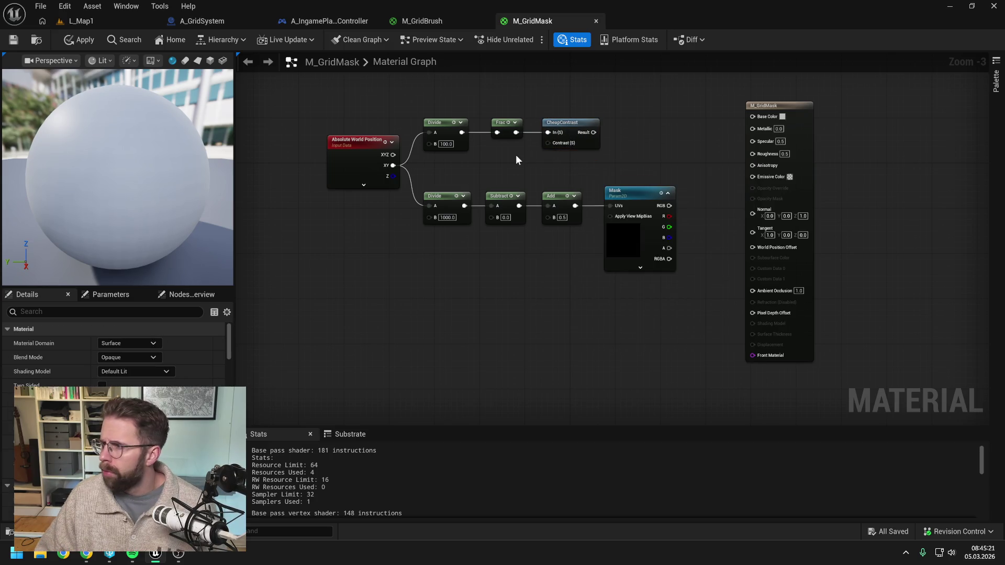
left_click(511, 155)
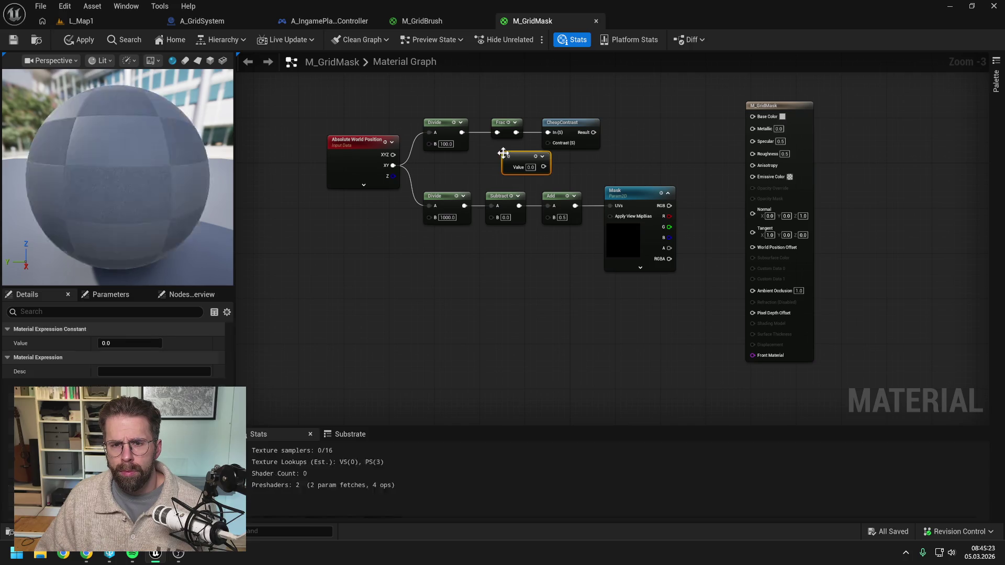
type("2")
left_click(563, 170)
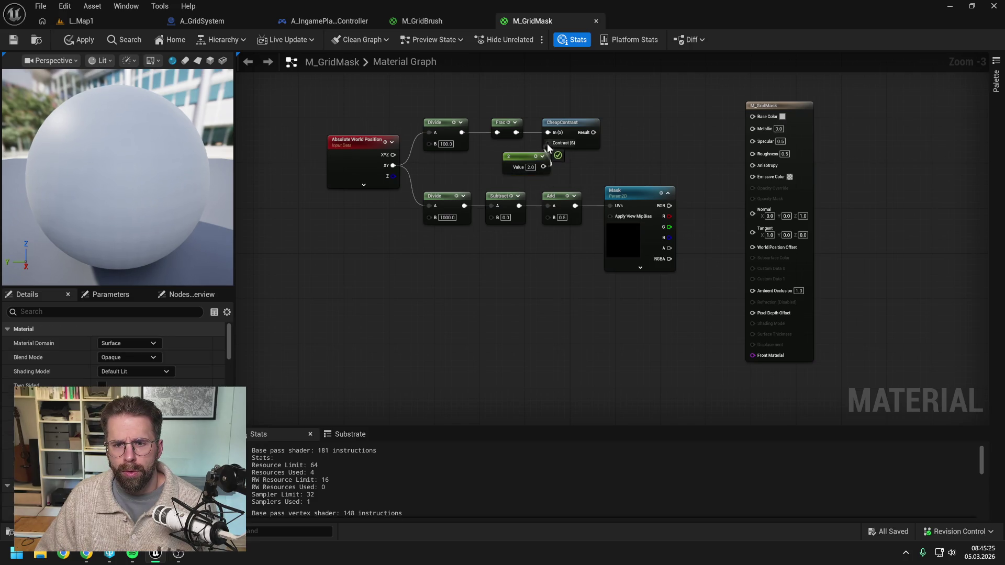
left_click_drag(515, 153, 500, 151)
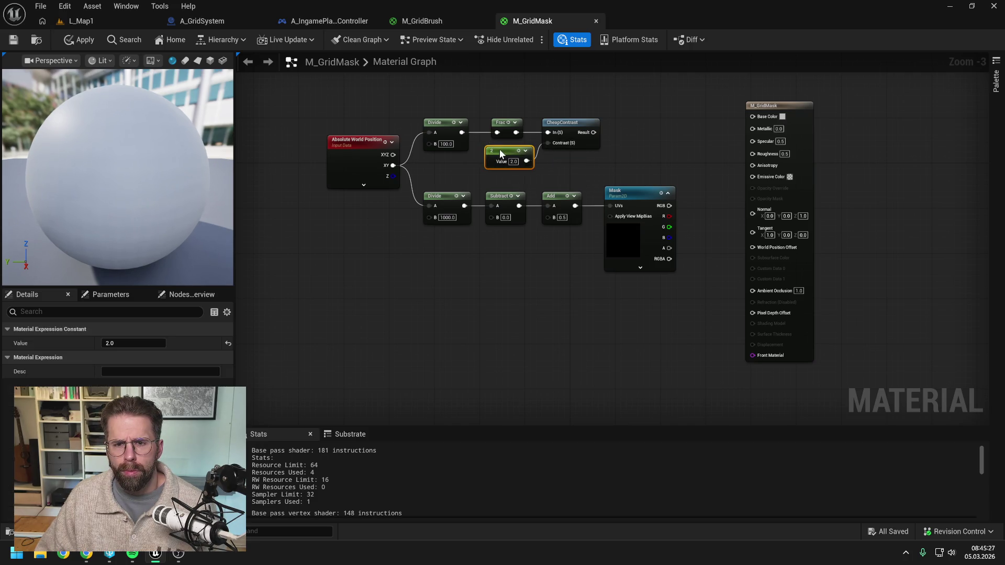
left_click(629, 153)
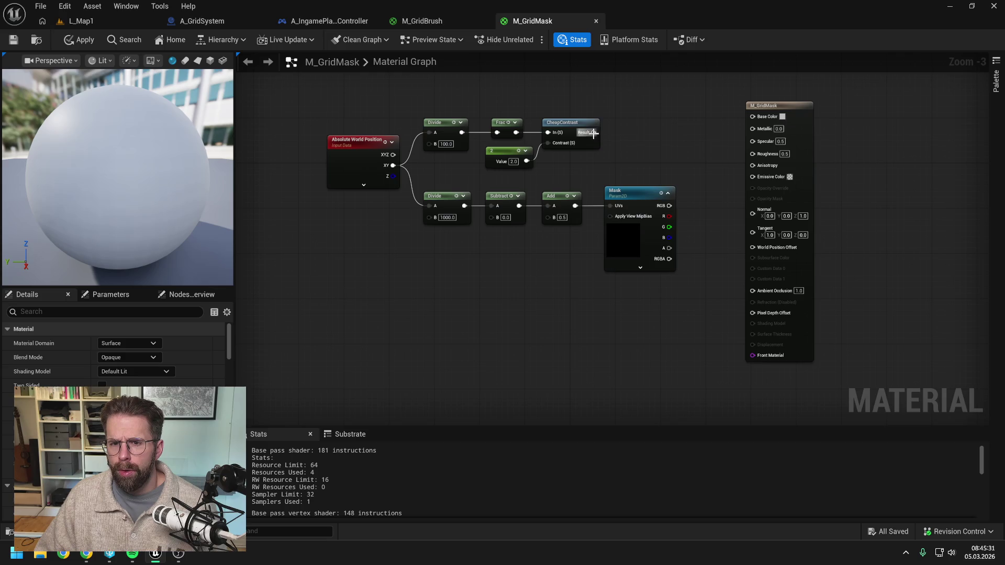
Multiply the CheapContrast result by the Mask texture's R channel
left_click_drag(593, 132, 625, 133)
type("multiply")
key("Return")
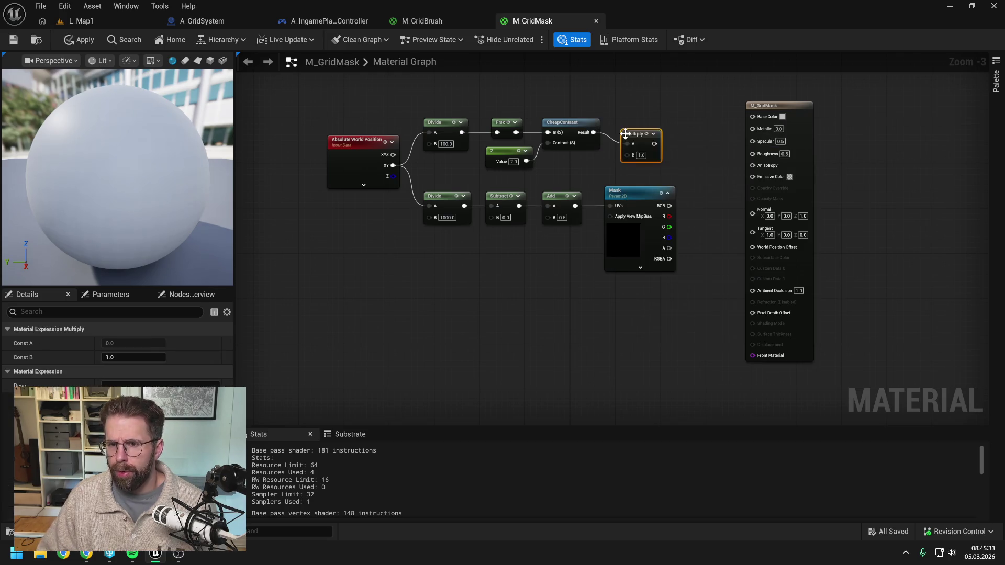
left_click(659, 116)
left_click_drag(650, 117, 610, 120)
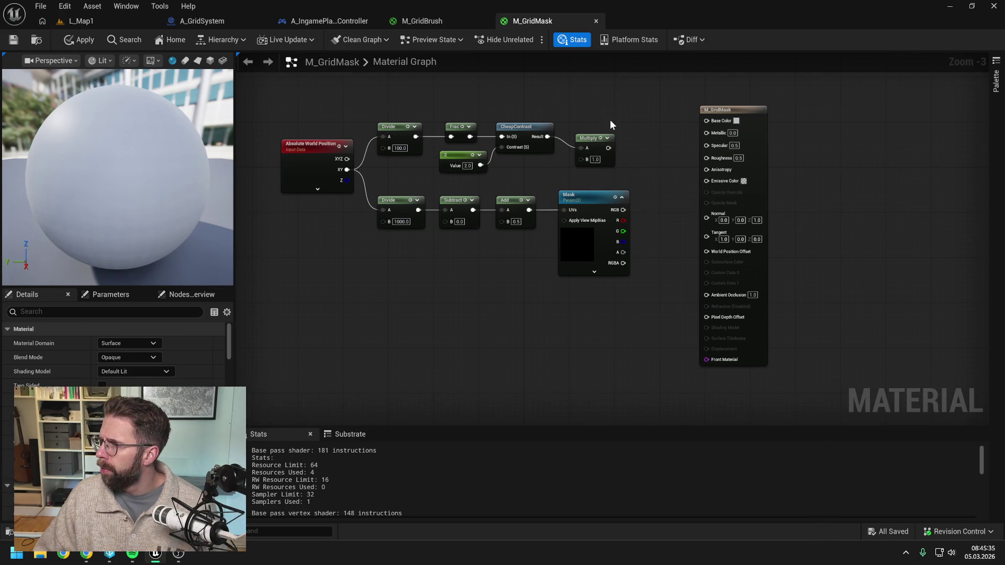
mouse_move(623, 221)
left_mouse_down()
mouse_move(589, 157)
mouse_move(647, 145)
mouse_move(667, 122)
left_mouse_up()
left_click(659, 116)
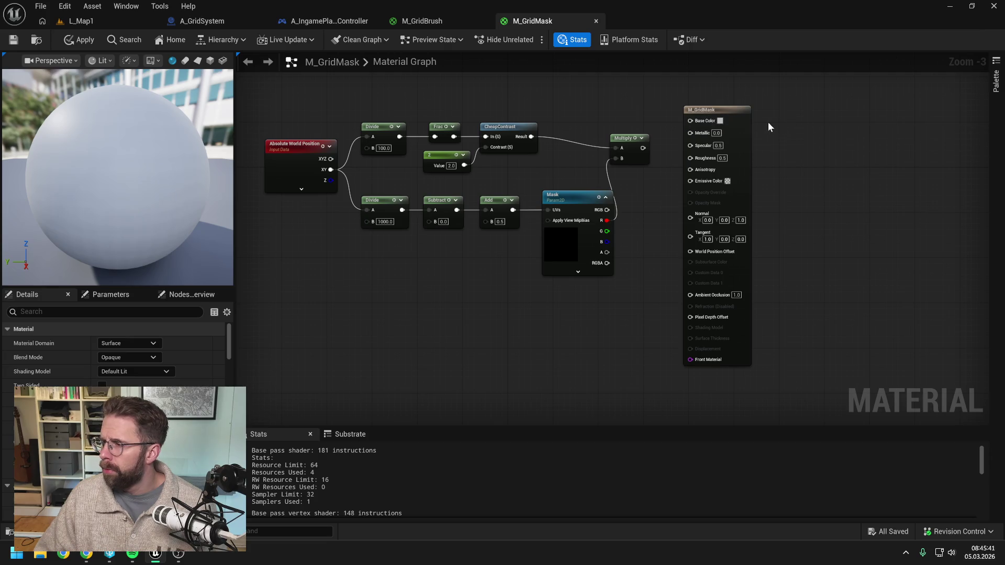
left_click_drag(721, 111, 828, 123)
Multiply a bright green Constant3Vector with the masked grid result
left_click(686, 117)
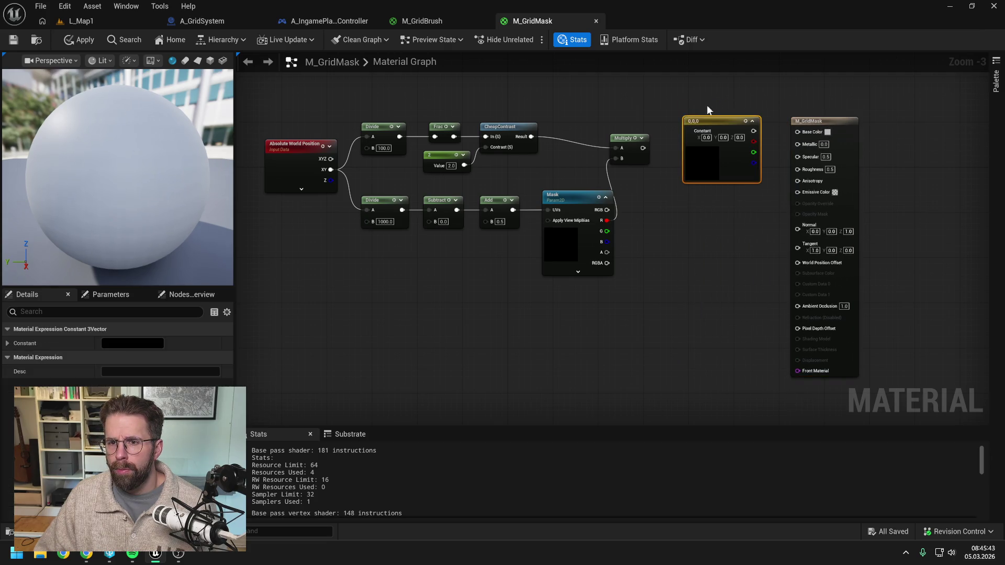
double_click(675, 209)
left_click_drag(741, 322, 720, 332)
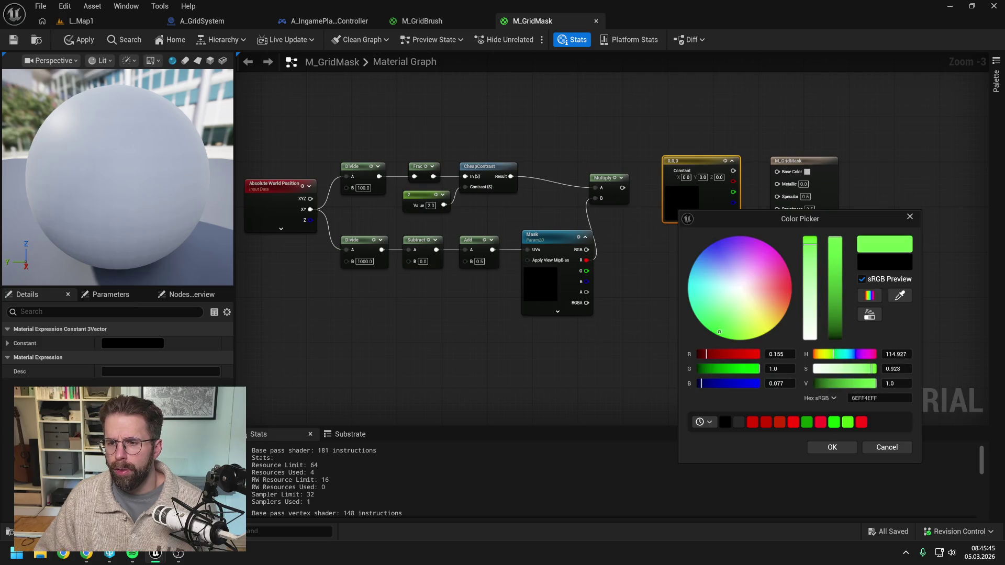
left_click(832, 447)
mouse_move(717, 167)
left_mouse_down()
mouse_move(630, 112)
mouse_move(639, 106)
mouse_move(714, 153)
left_mouse_up()
type("multiply")
key("Return")
left_click_drag(622, 188, 722, 176)
left_click(718, 217)
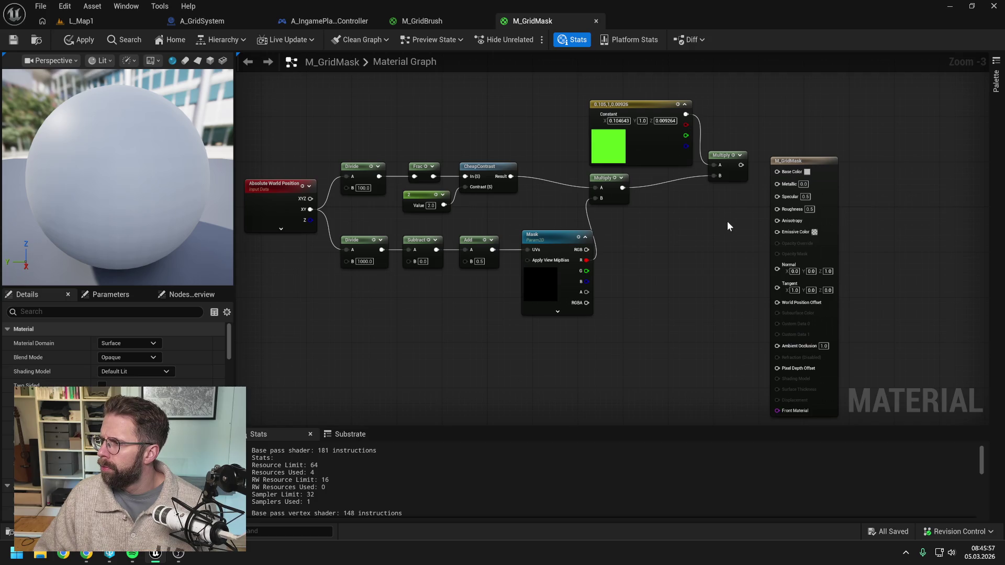
Boost the green result with a Multiply B of 10 and wire it into Emissive Color
left_click_drag(728, 222, 681, 216)
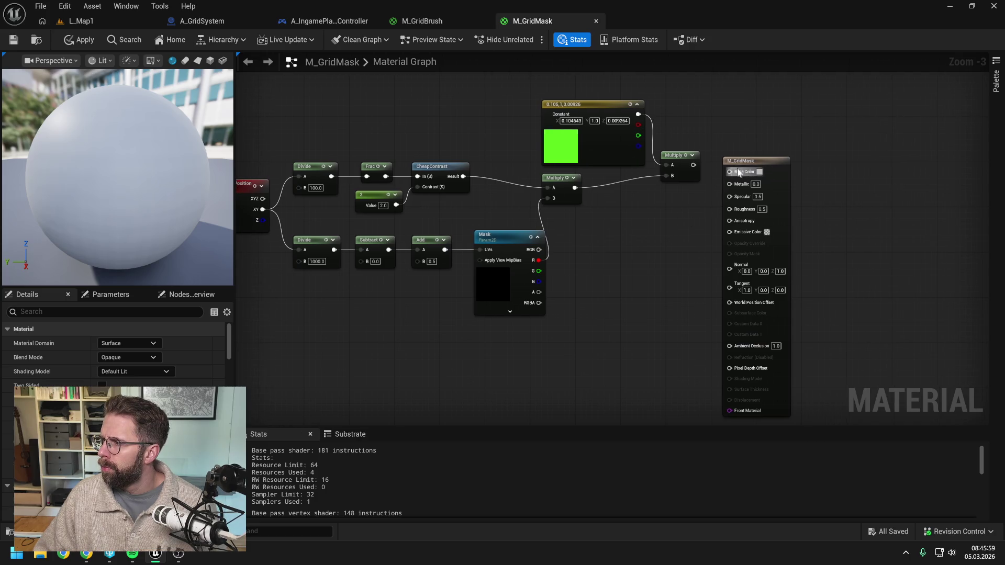
left_click_drag(762, 161, 817, 161)
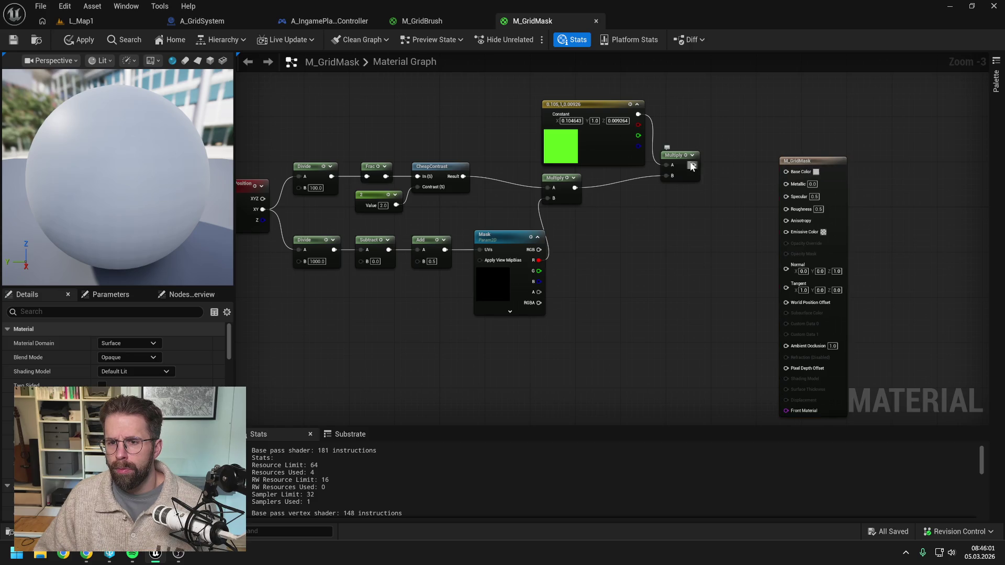
left_click_drag(706, 176, 708, 178)
type("multiply")
key("Return")
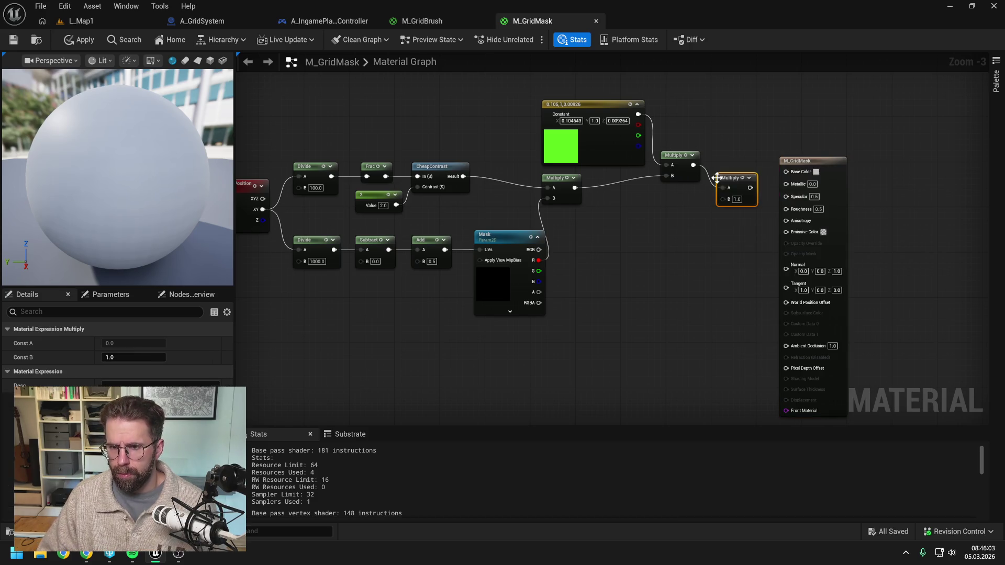
type("10")
key("Return")
left_click(752, 220)
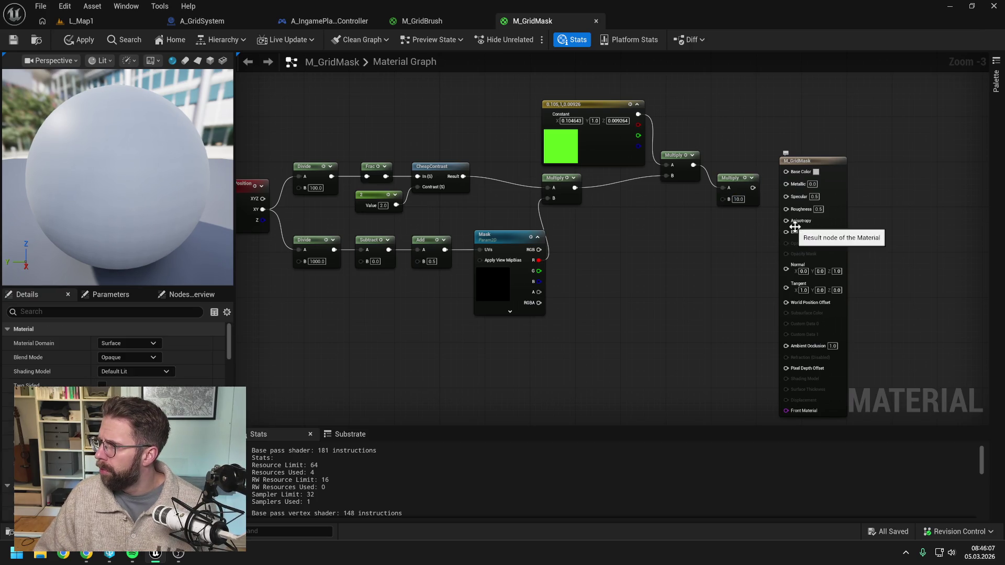
left_click_drag(905, 237, 843, 241)
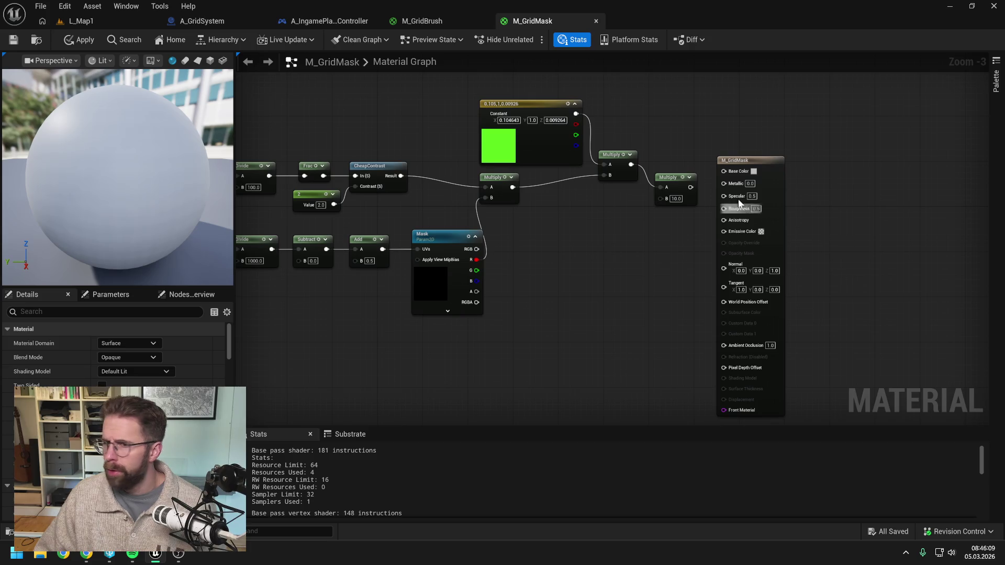
mouse_move(691, 187)
left_mouse_down()
mouse_move(728, 204)
mouse_move(729, 230)
left_mouse_up()
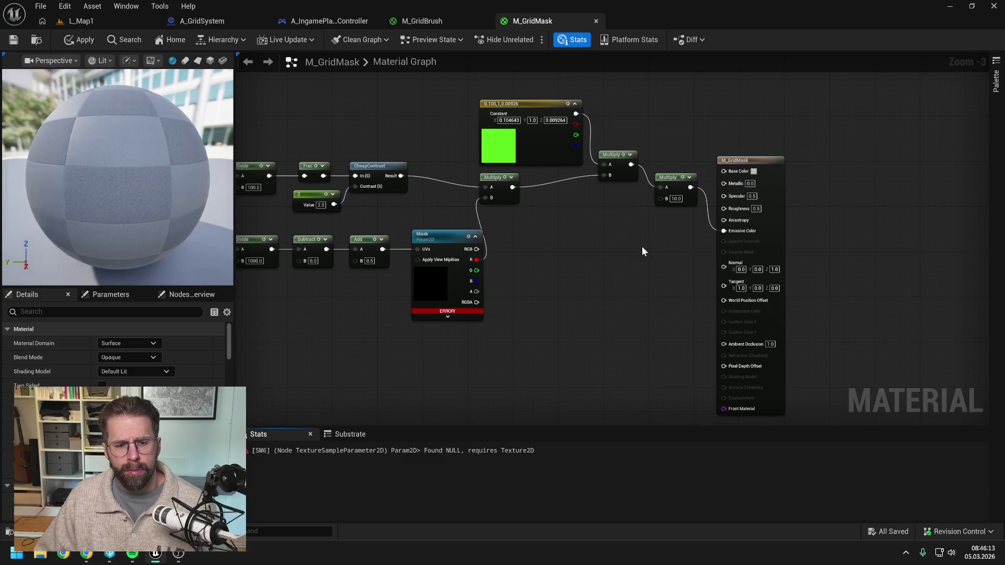
left_click_drag(630, 249, 720, 245)
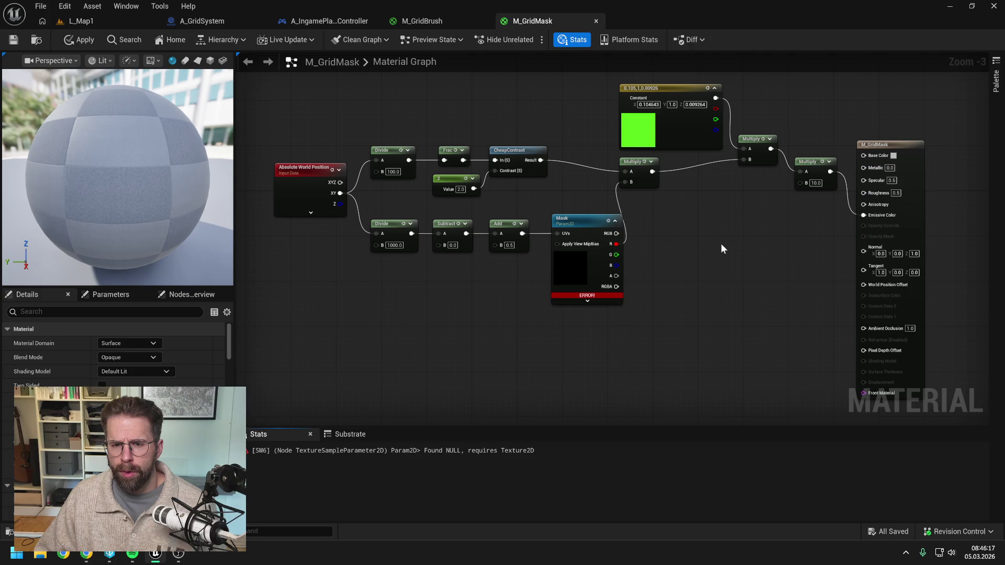
Apply the M_GridMask changes, continuing past the compilation errors
left_click_drag(595, 222, 583, 222)
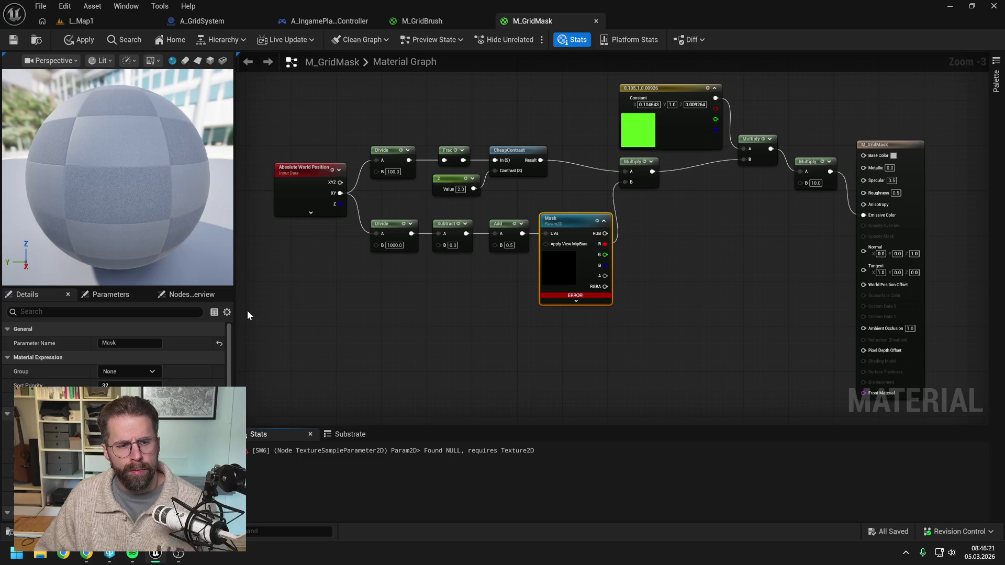
left_click(78, 40)
left_click(552, 300)
left_click(489, 318)
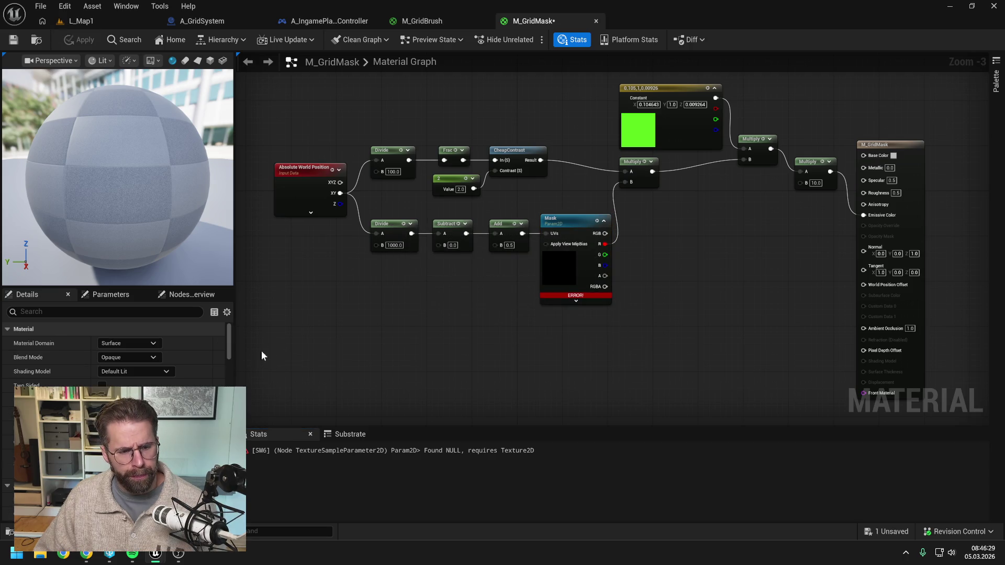
Assign T_MagicaVoxel to the Mask parameter, then apply and save the material
scroll(196, 372, "down", 5)
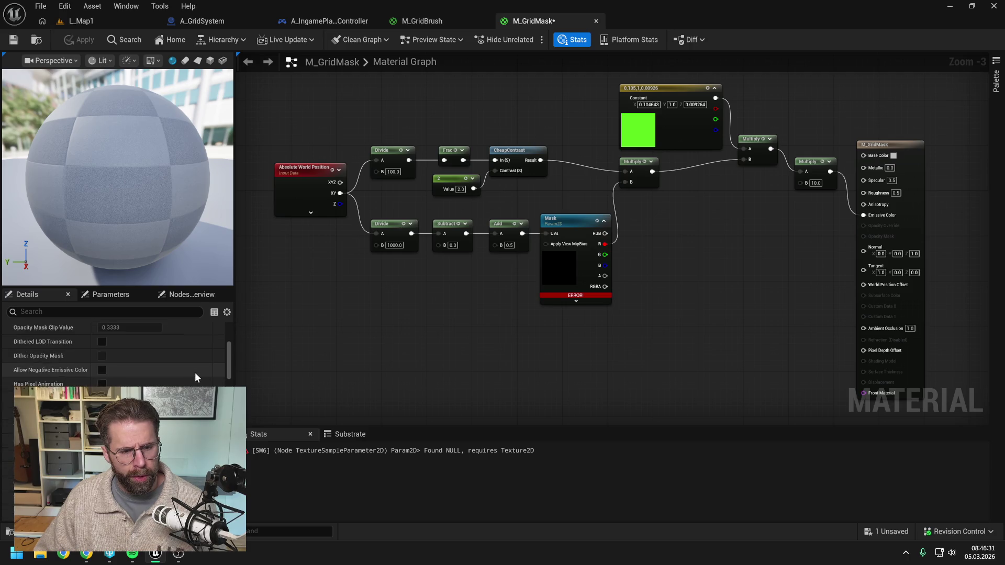
left_click(125, 294)
left_click(144, 339)
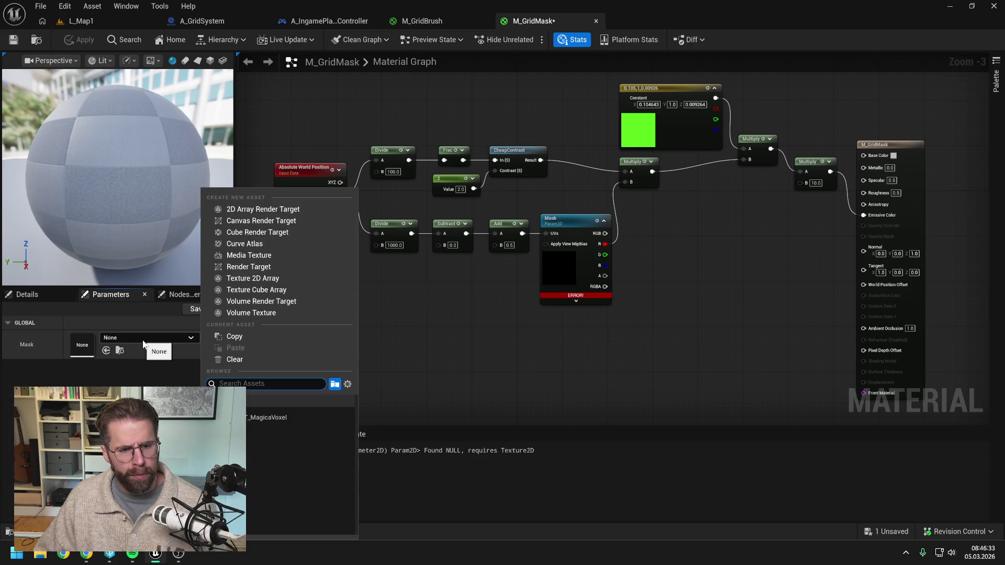
left_click(143, 340)
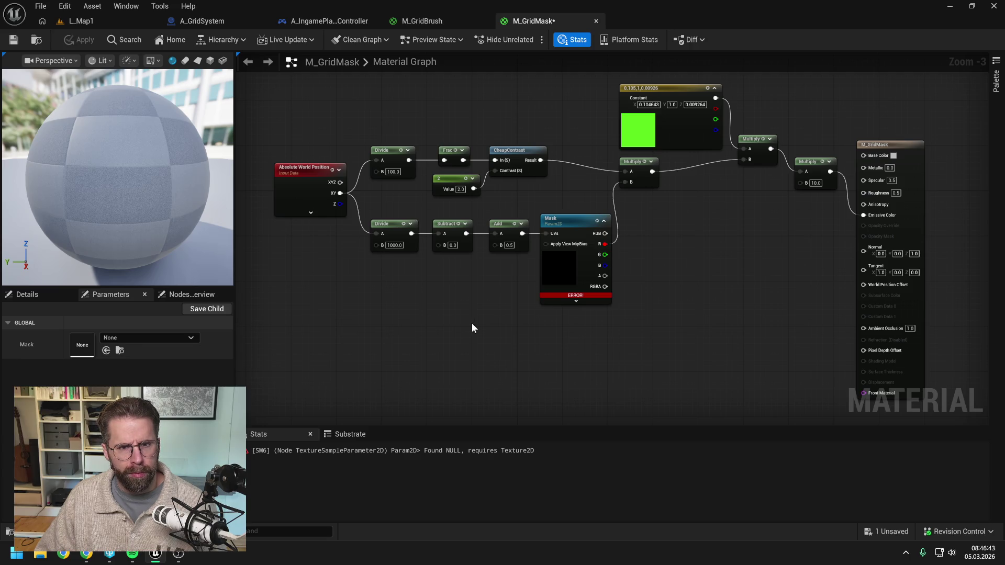
left_click(165, 337)
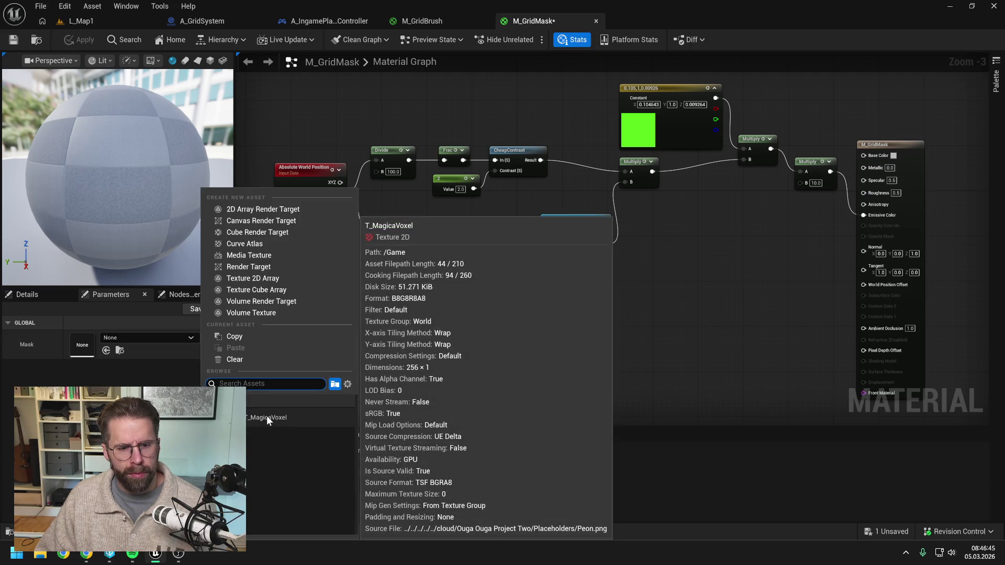
left_click(266, 415)
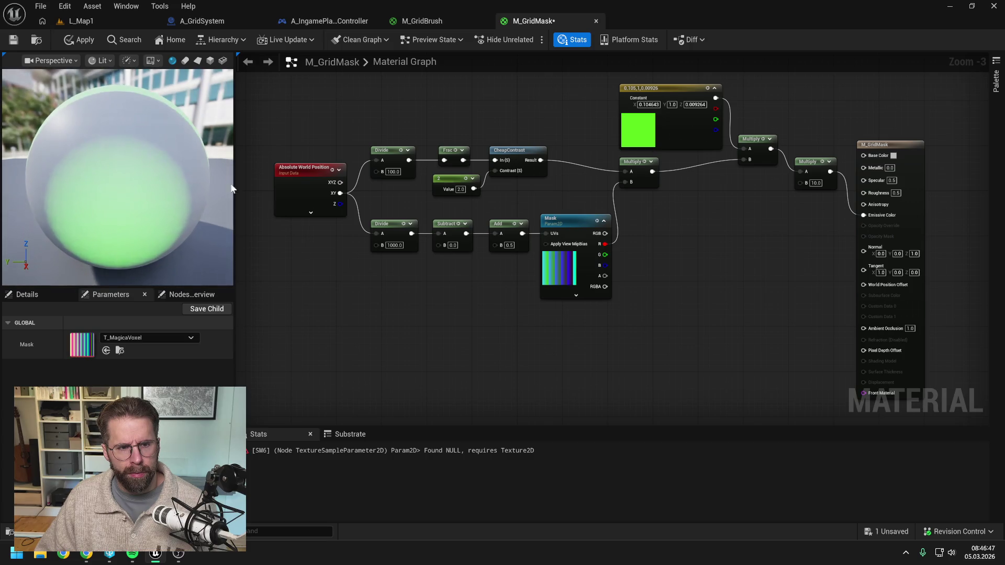
left_click(80, 39)
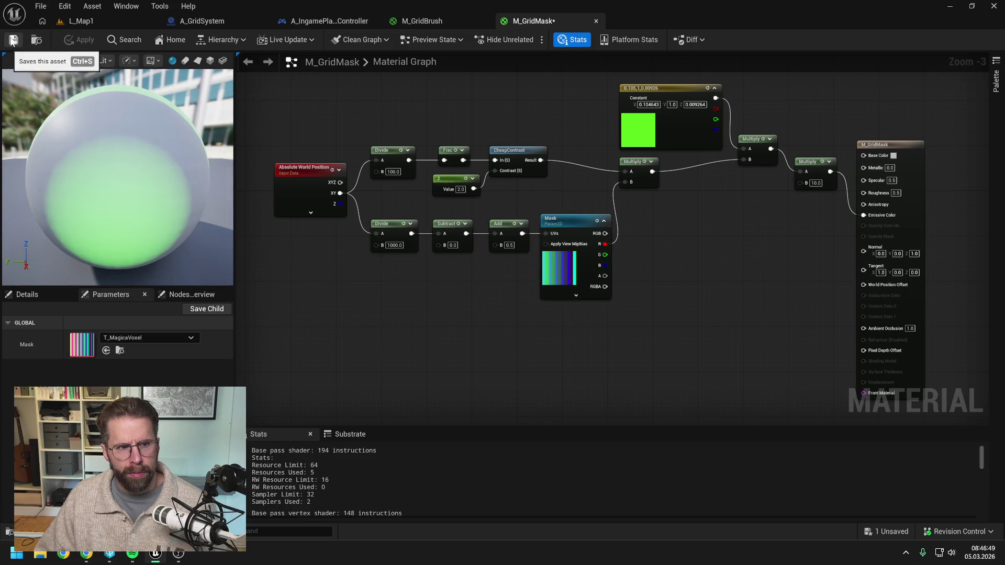
left_click(13, 41)
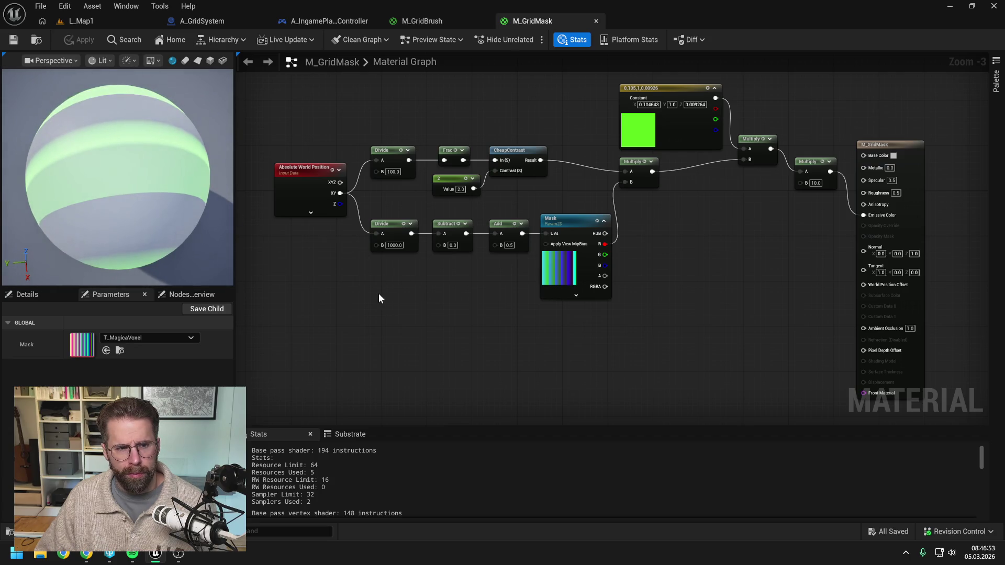
Confirm the Mask texture assignment and go back to the L_Map1 level
left_click(156, 338)
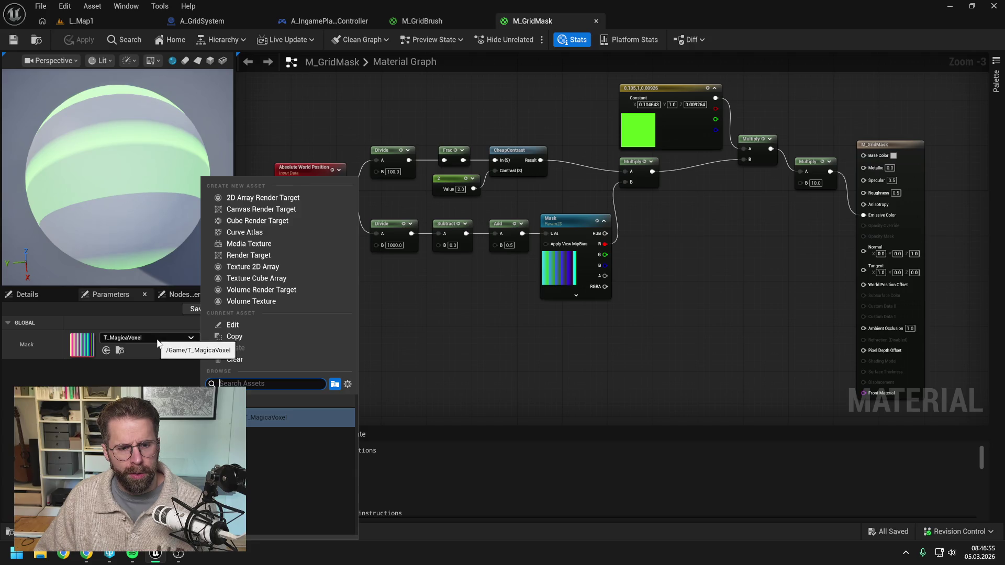
left_click(157, 339)
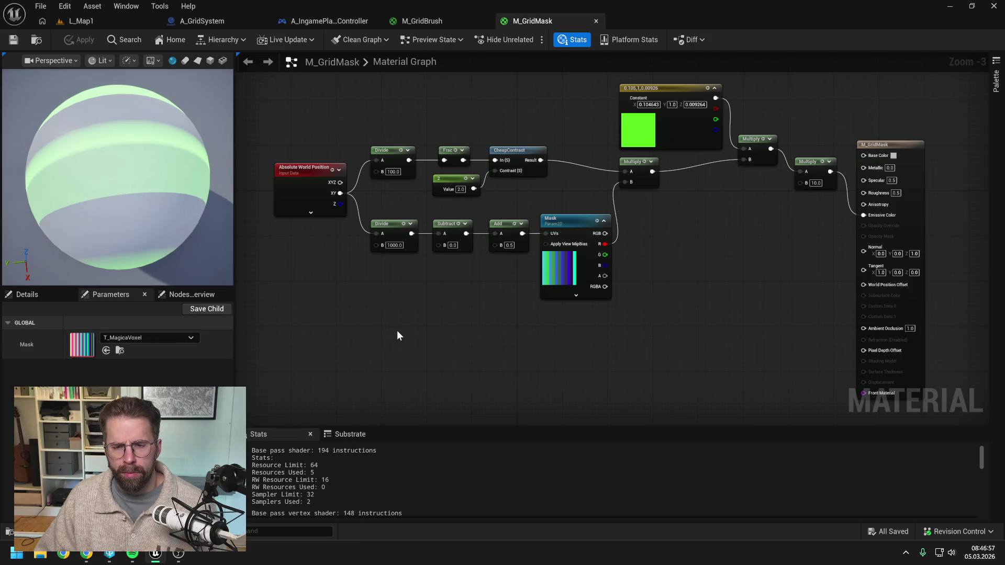
left_click(125, 23)
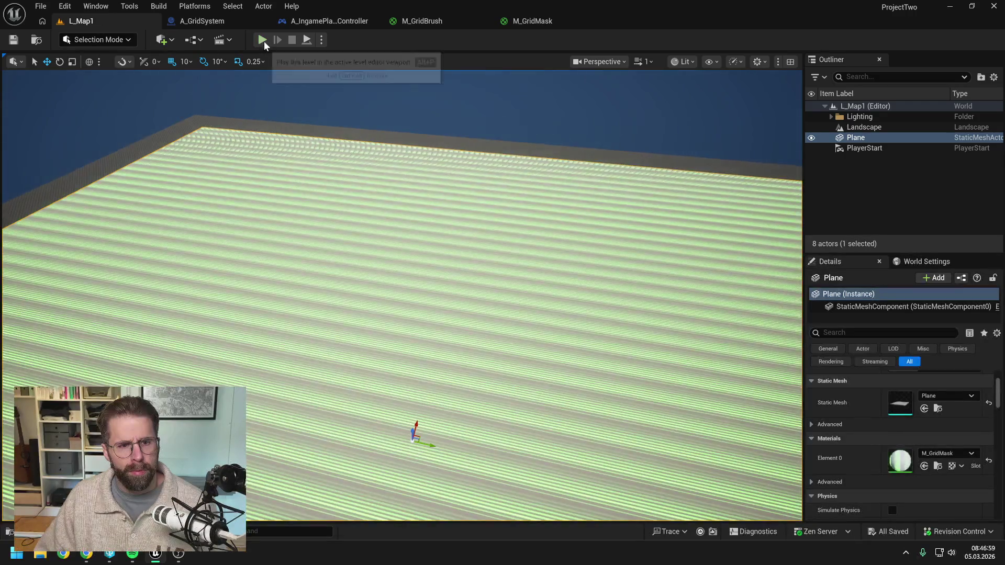
Play-test L_Map1 with Alt+P, stop with Esc, and return to the M_GridMask graph
key("alt+p")
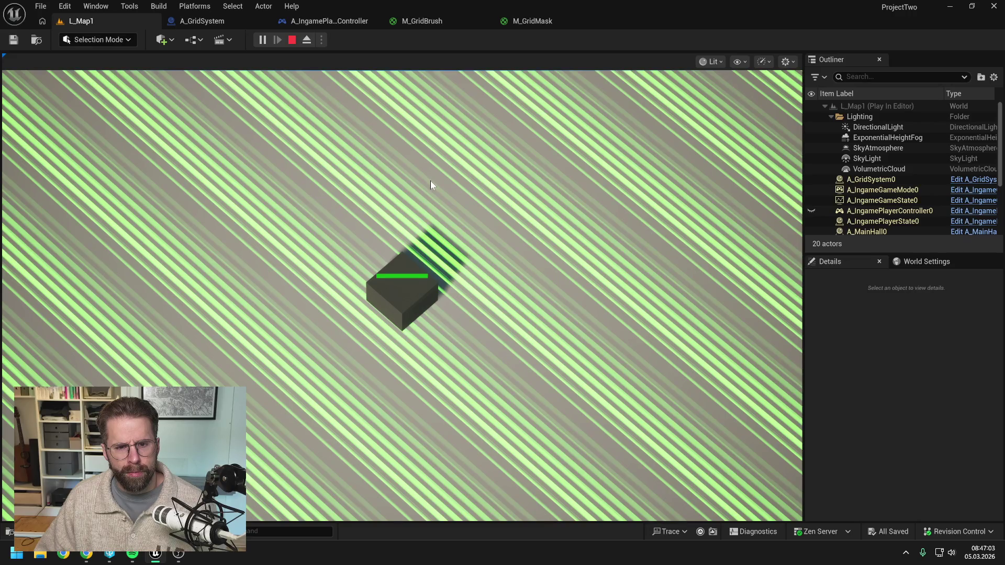
key("Escape")
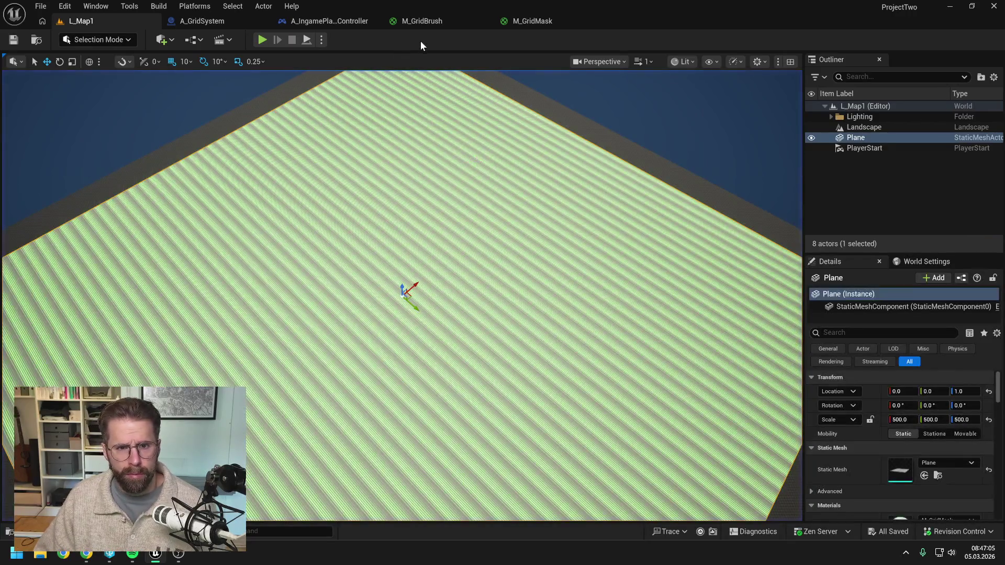
left_click(525, 22)
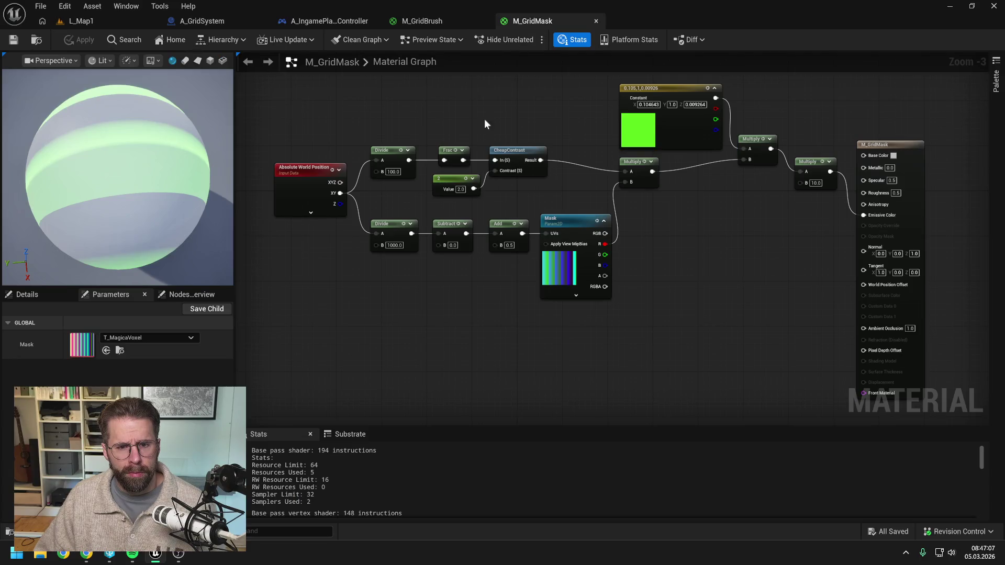
Inspect the Mask node's options and browse the project's content assets
left_click(568, 226)
right_click(567, 224)
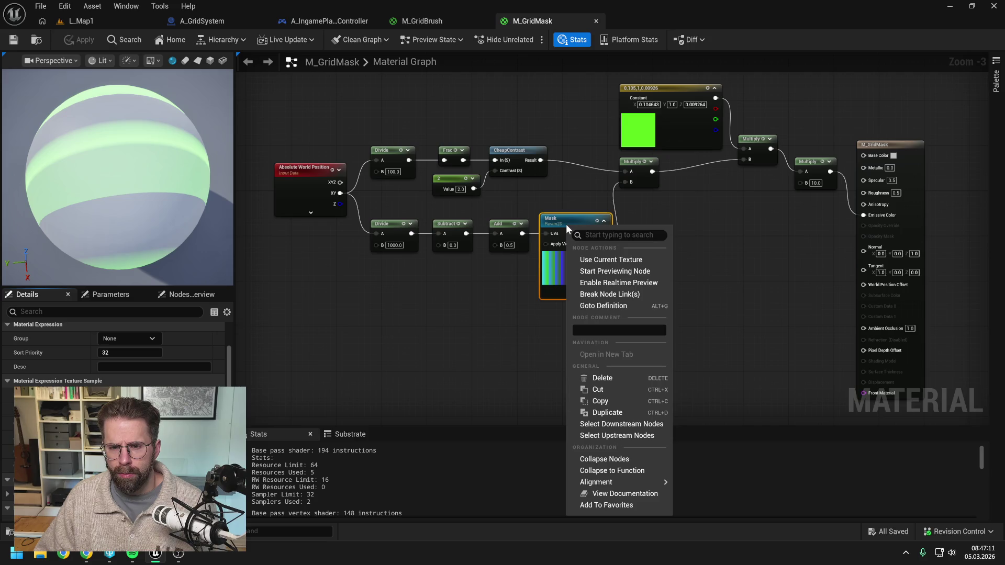
left_click(453, 306)
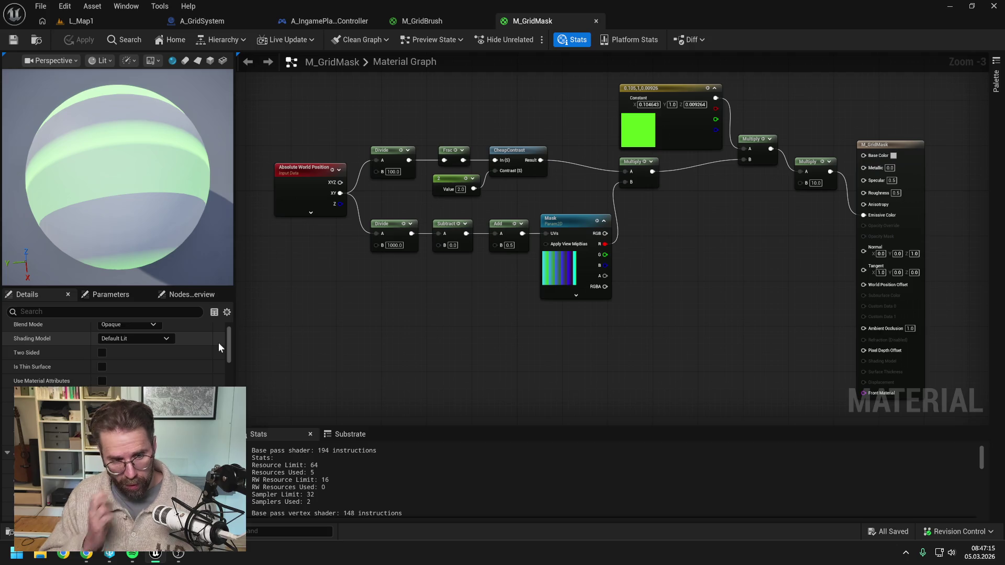
scroll(225, 341, "up", 2)
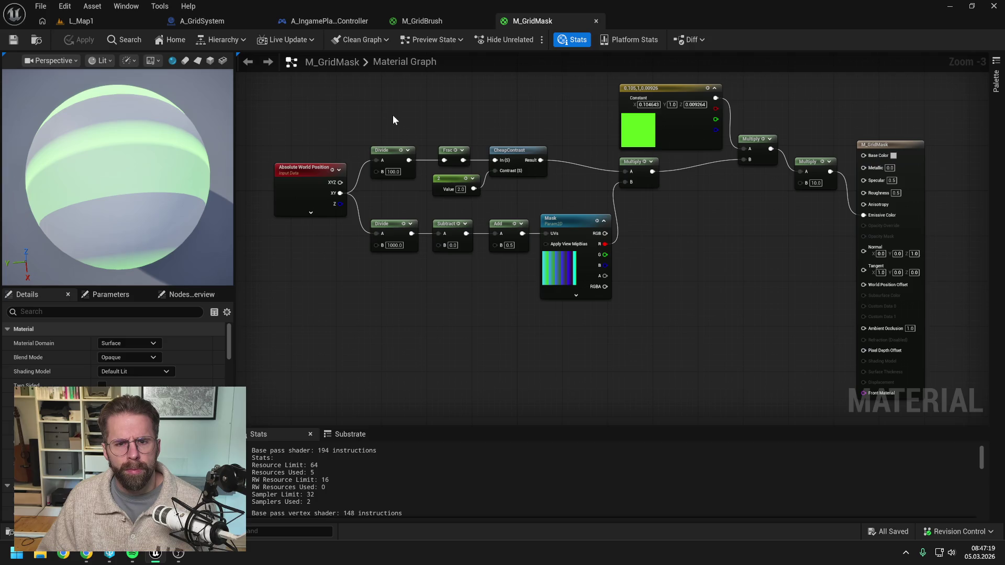
key("ctrl+space")
scroll(351, 451, "down", 5)
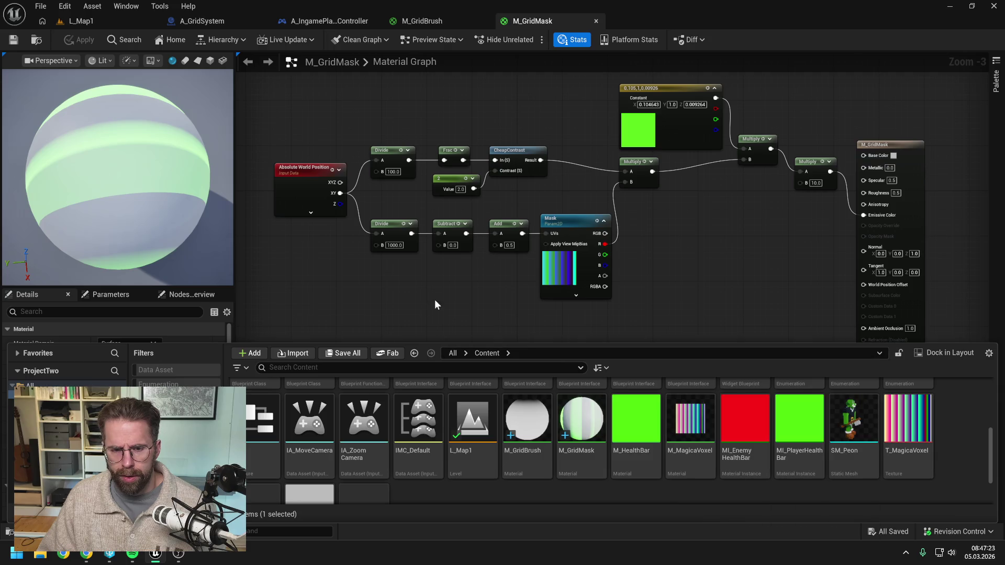
left_click(352, 294)
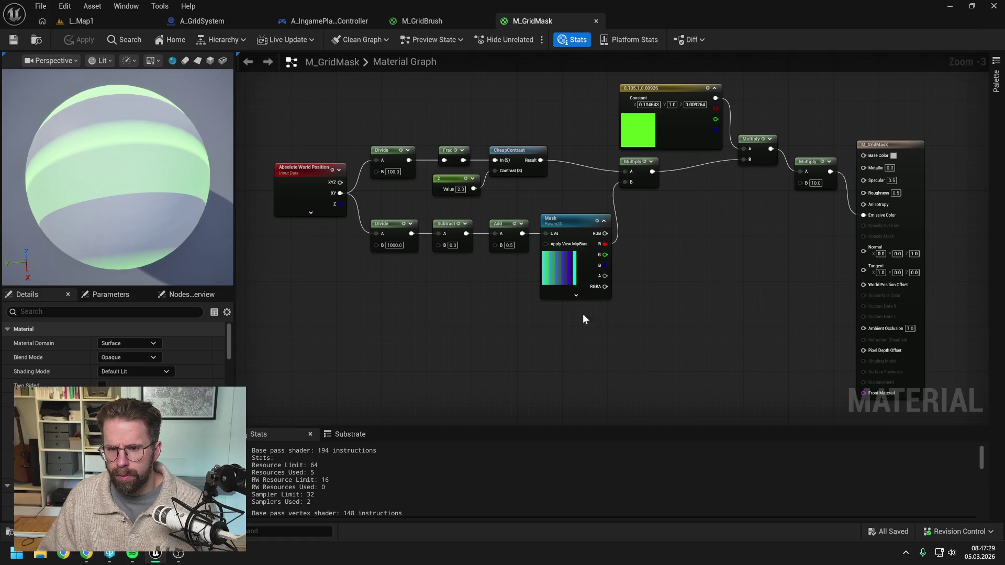
scroll(210, 355, "down", 5)
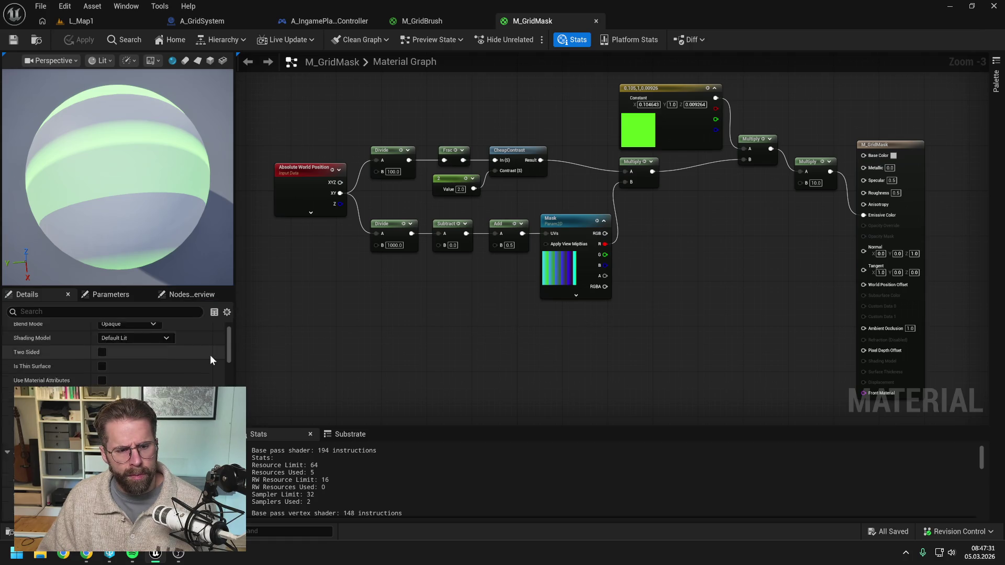
scroll(211, 354, "up", 5)
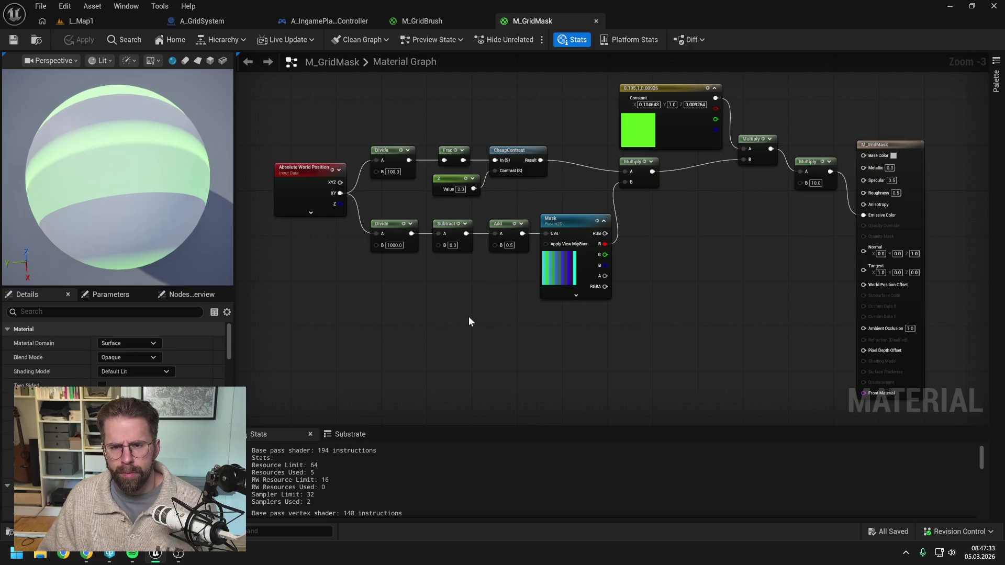
Expand the Mask node's sampler settings, leave its source unchanged, and collapse its preview
left_click(580, 294)
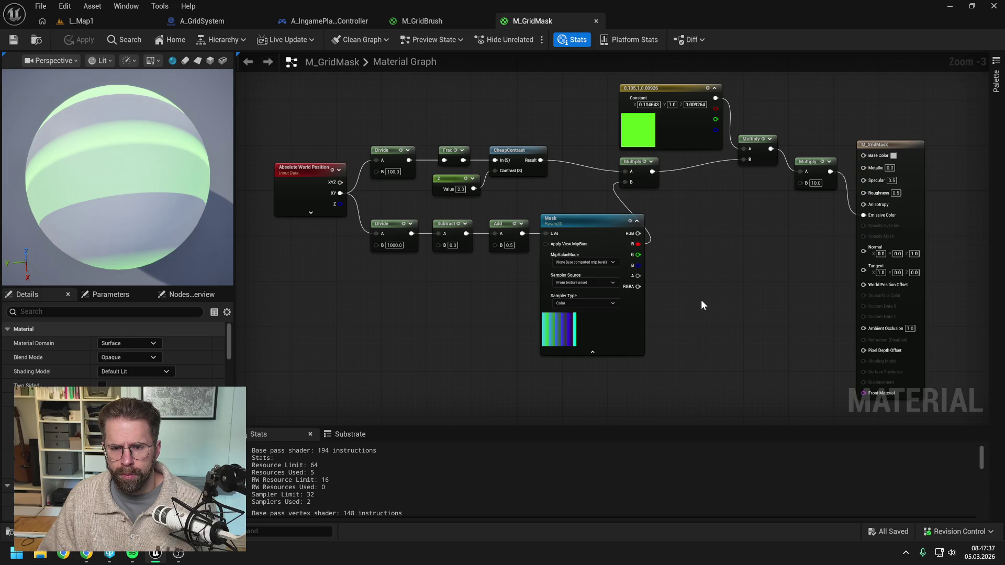
left_click(589, 284)
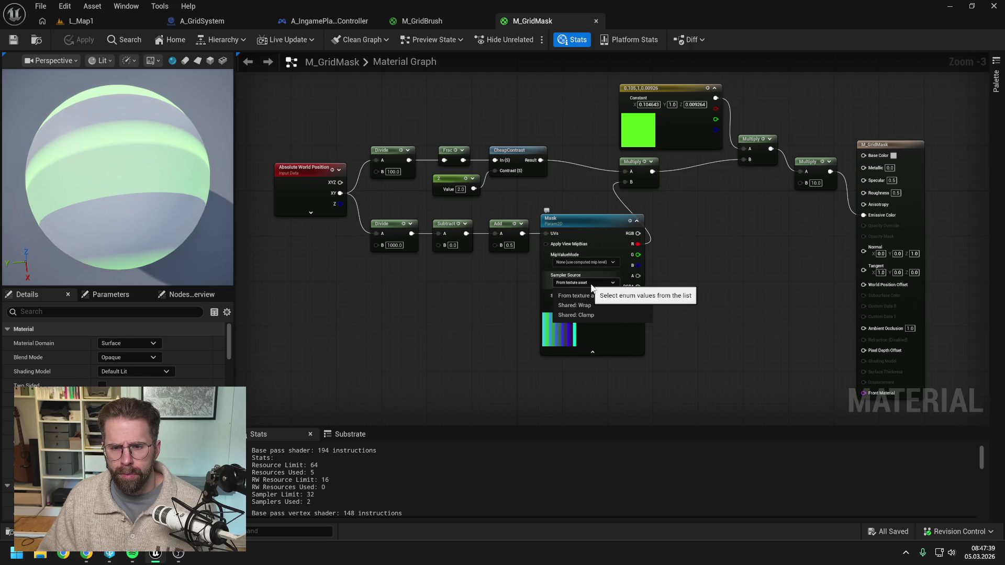
left_click(592, 284)
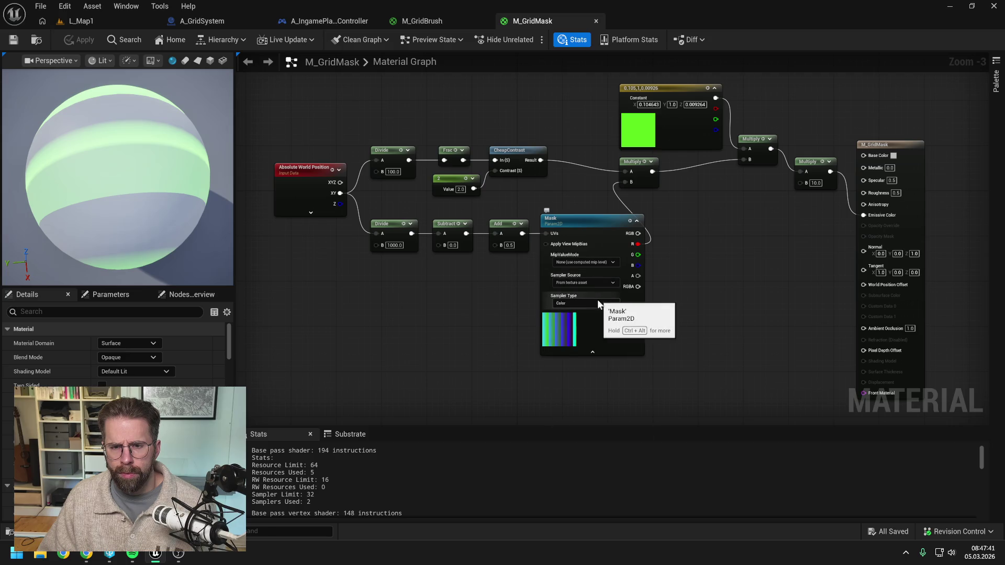
left_click(637, 221)
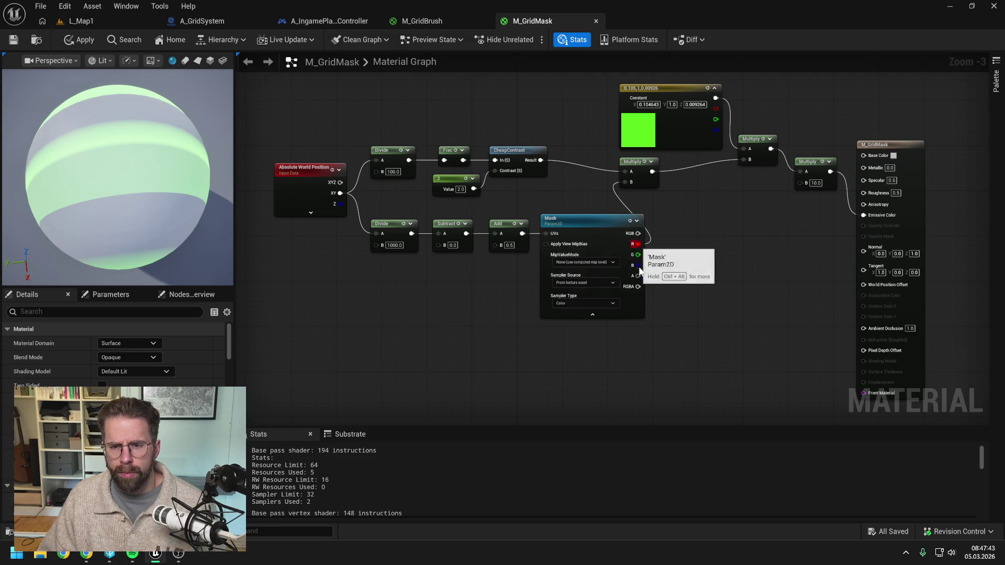
Shift the Constant, Multiply and M_GridMask output nodes further right
left_click_drag(564, 84, 827, 193)
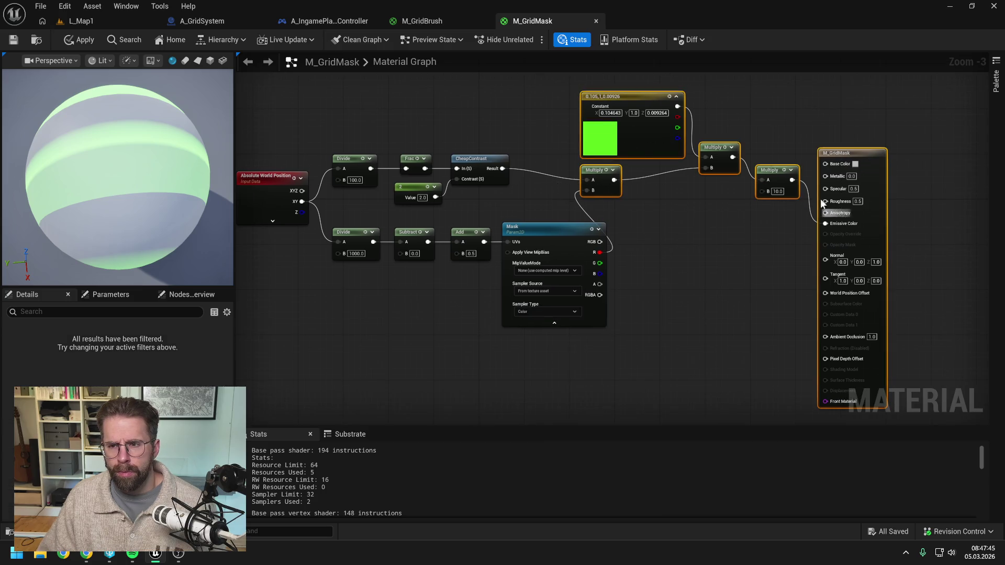
left_click_drag(587, 174, 653, 175)
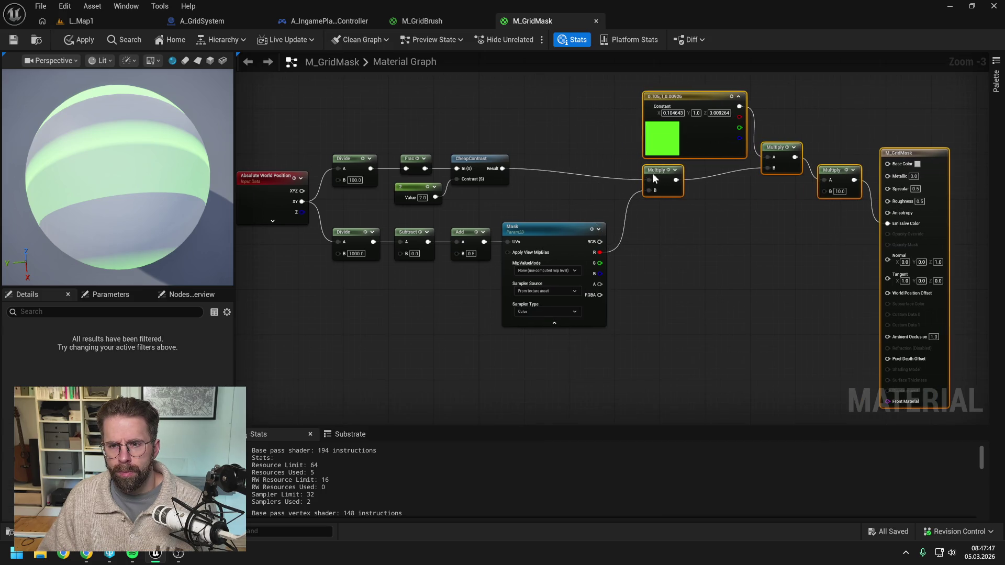
left_click(657, 267)
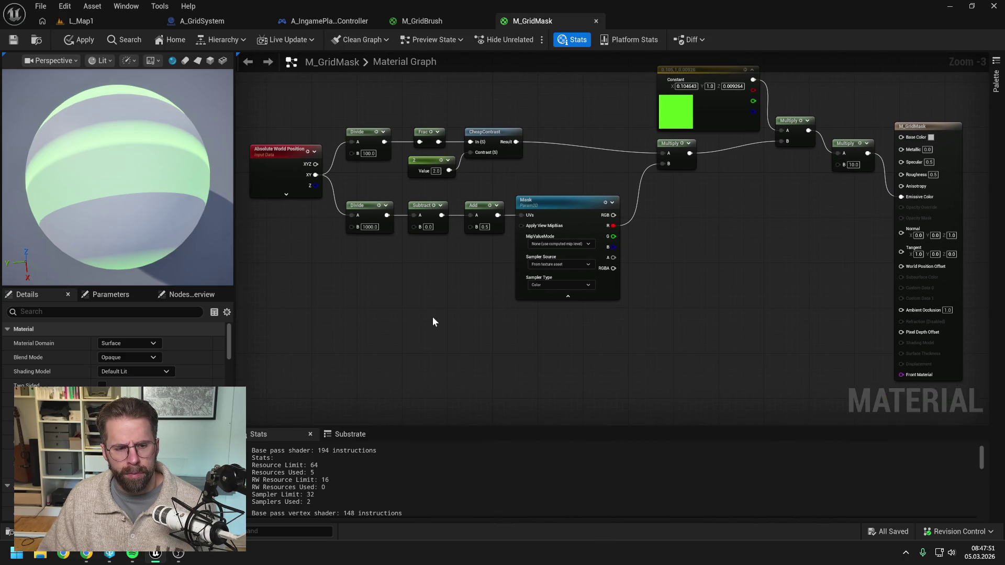
key("ctrl+space")
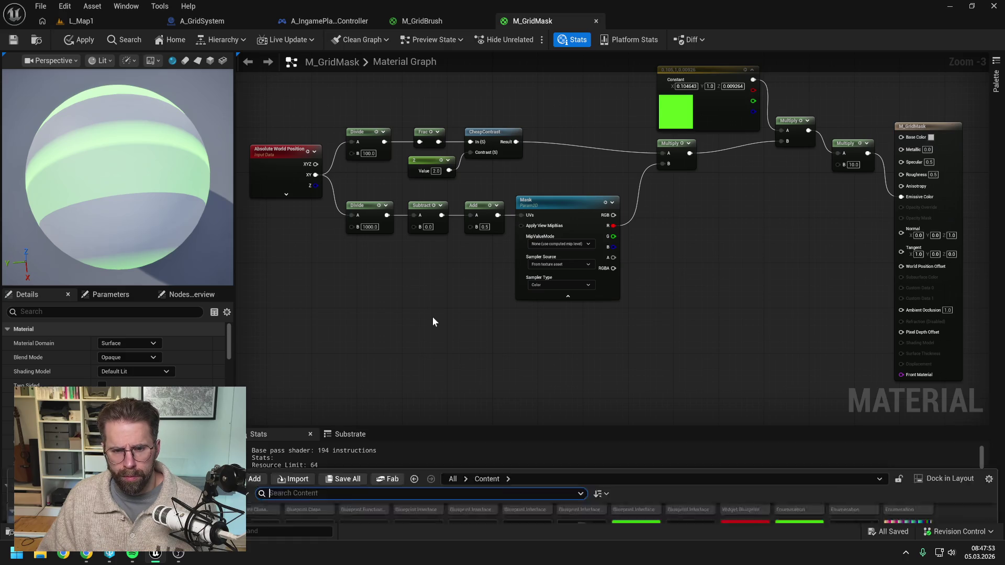
left_click(643, 494)
right_click(640, 492)
mouse_move(675, 373)
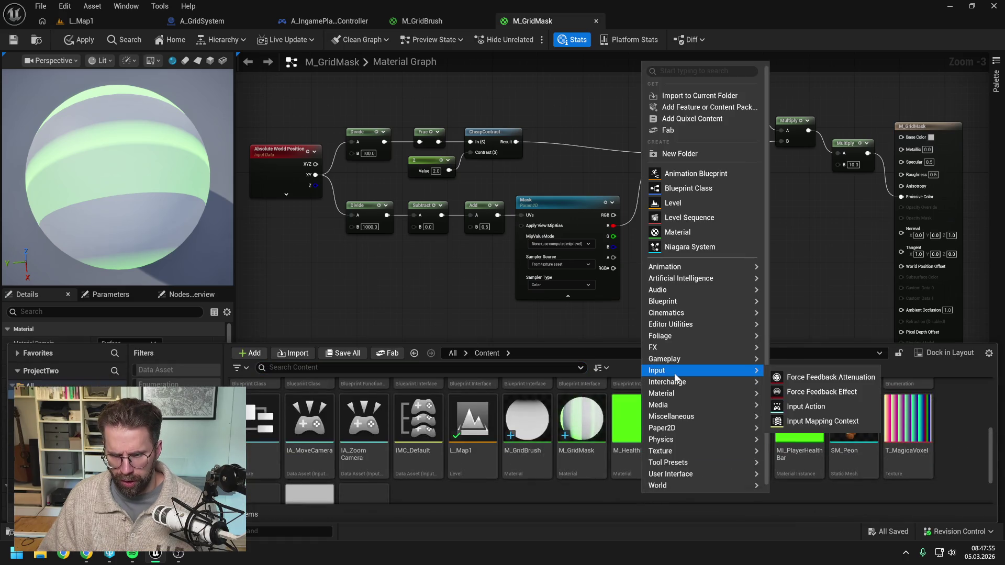
mouse_move(675, 419)
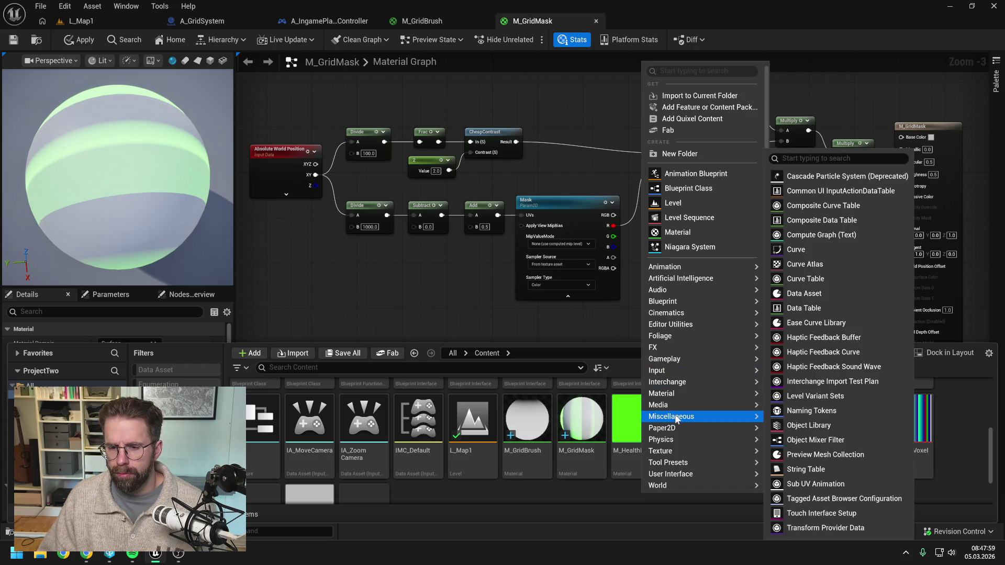
mouse_move(673, 452)
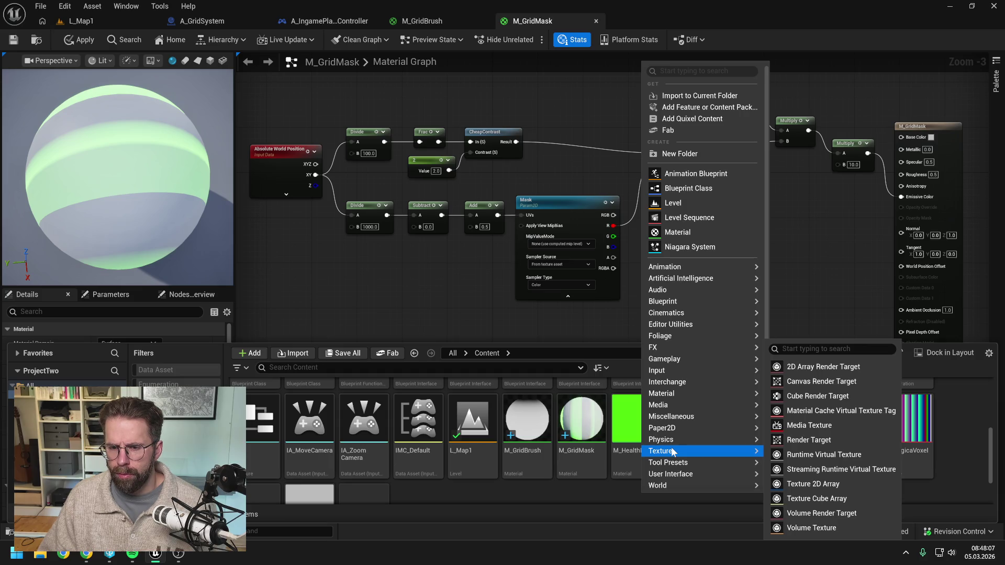
left_click(590, 496)
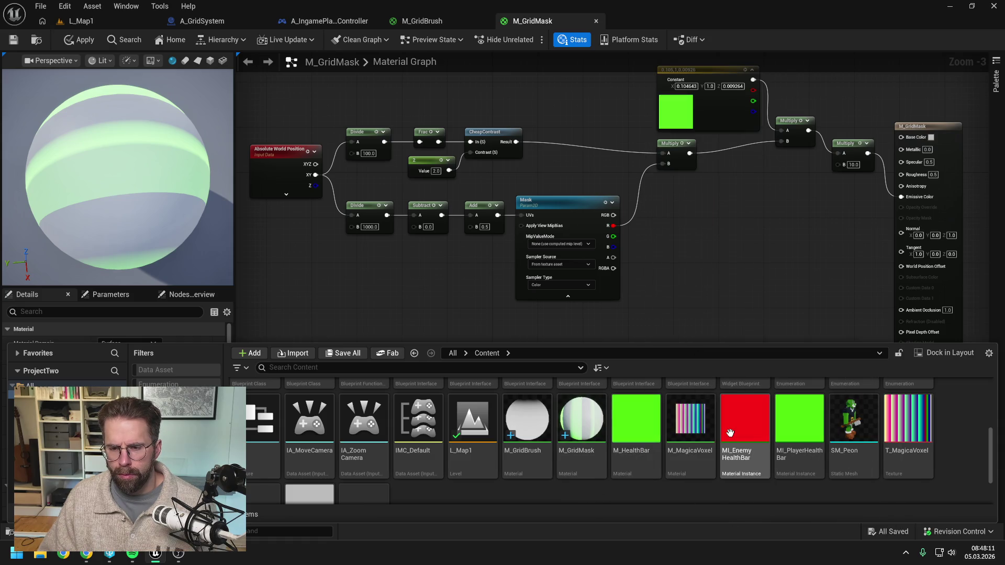
scroll(948, 449, "up", 2)
scroll(948, 444, "up", 1)
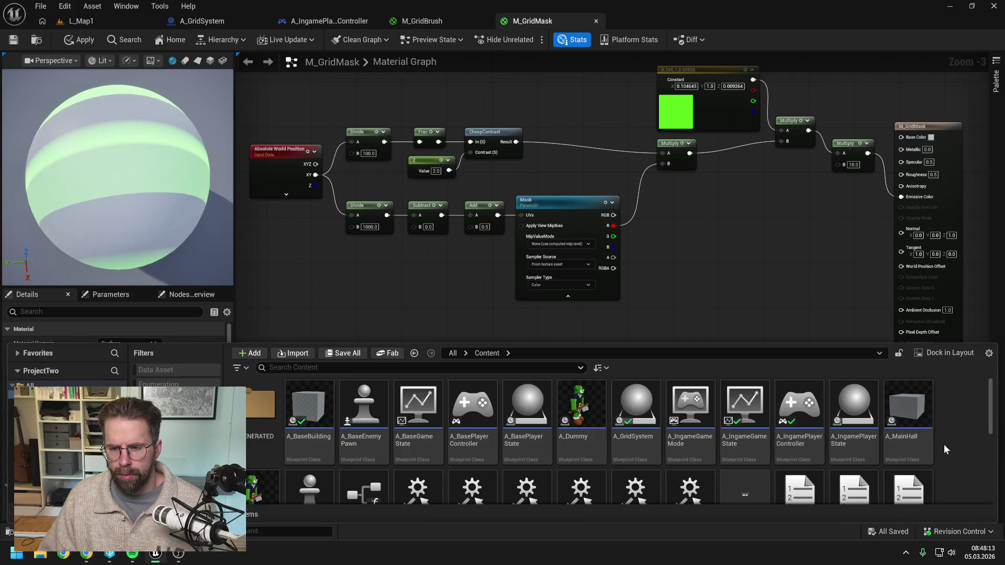
scroll(946, 442, "down", 5)
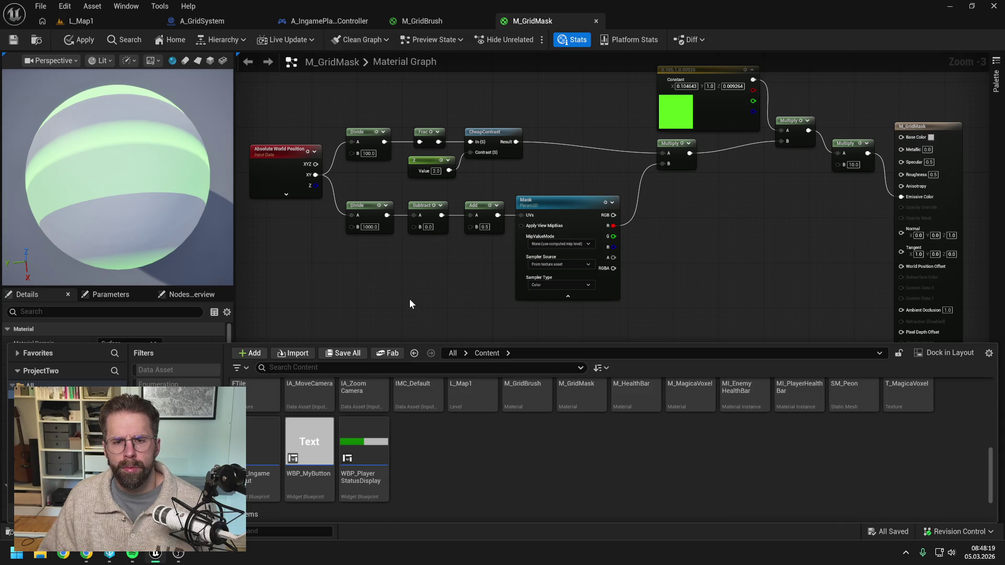
left_click(430, 247)
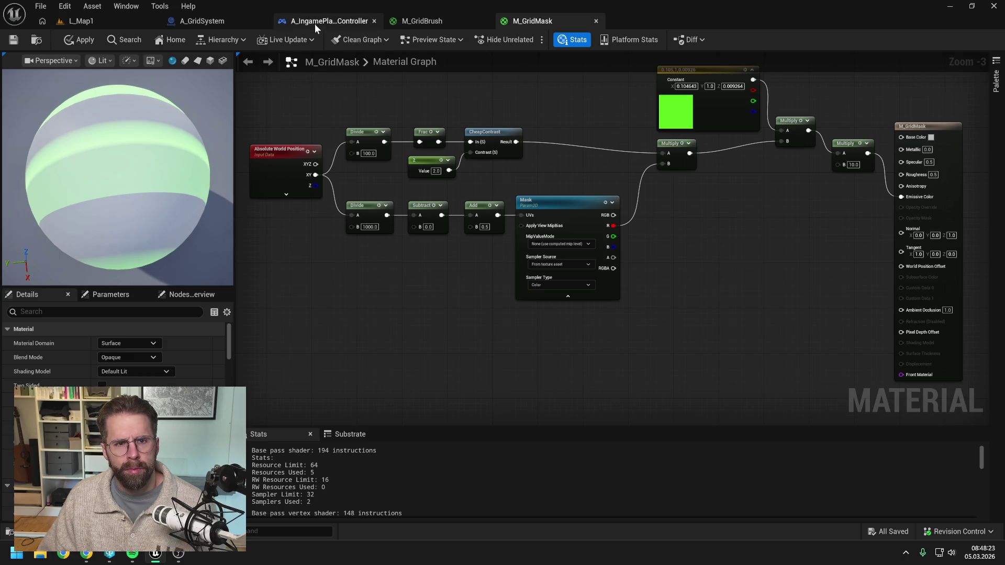
Review A_IngamePlayerController's EventGraph, then switch back to the L_Map1 level
left_click(315, 21)
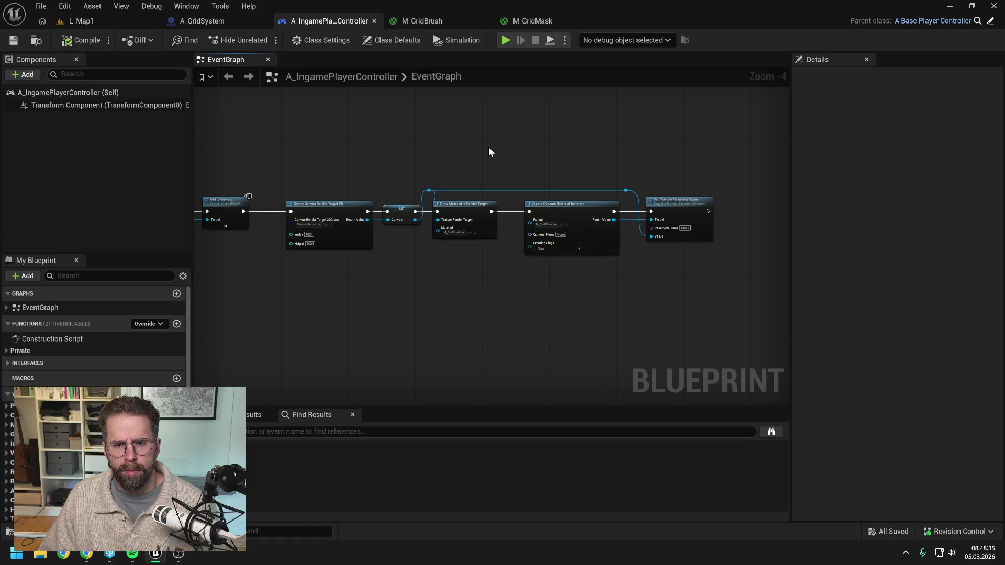
scroll(489, 148, "up", 1)
scroll(489, 148, "down", 1)
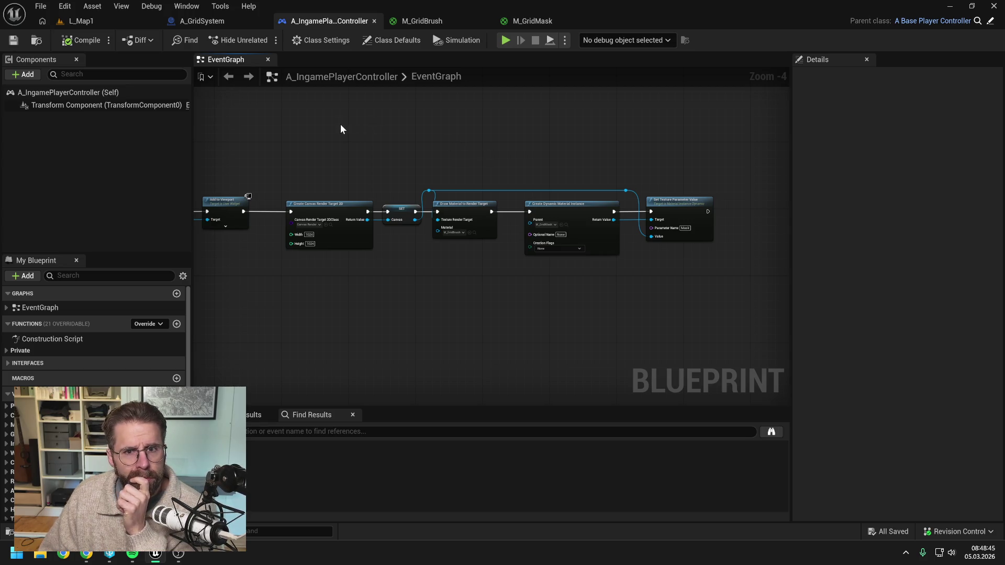
left_click(97, 21)
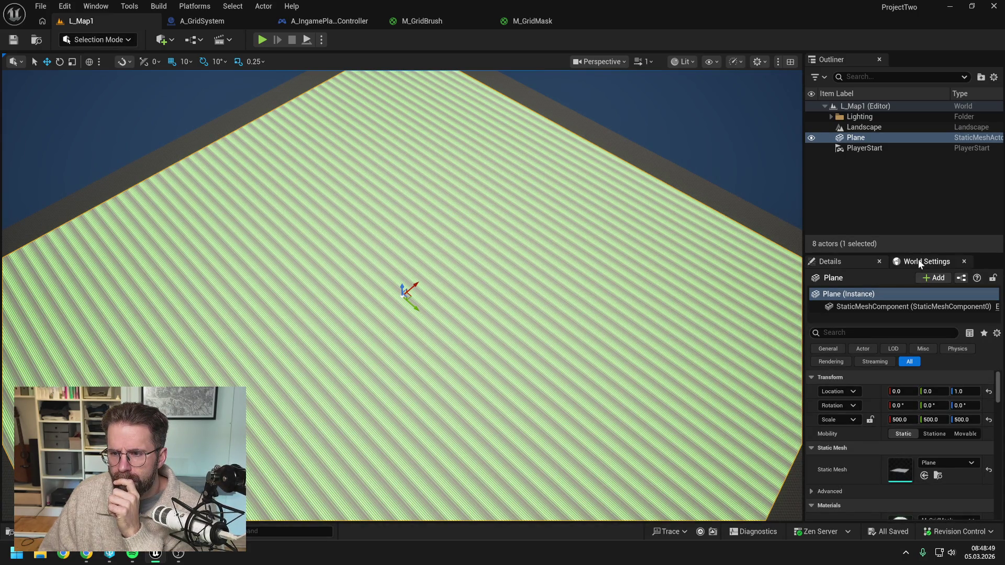
Set the Plane's Element 0 material to M_GridBrush, then back to M_GridMask
scroll(916, 403, "down", 3)
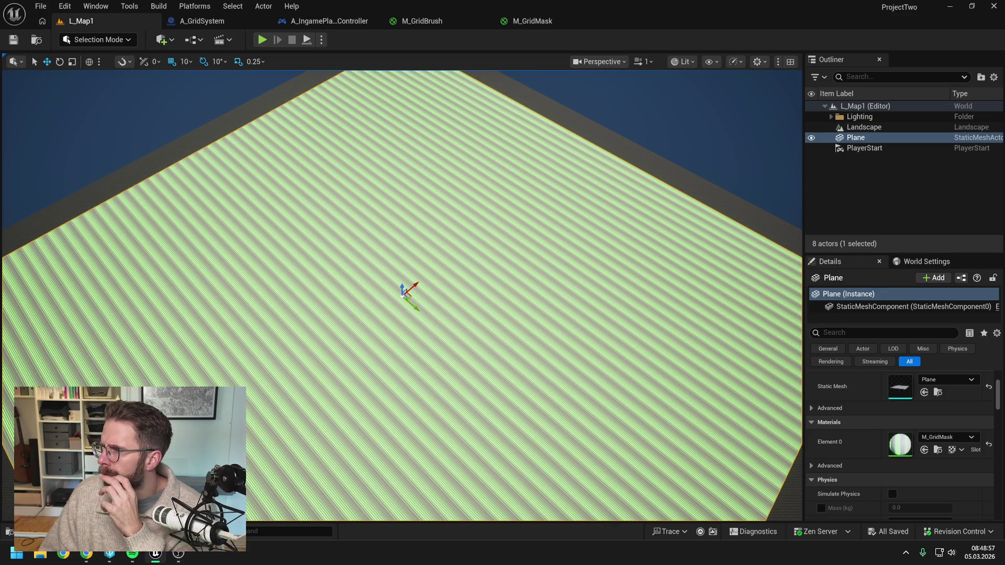
left_click(941, 436)
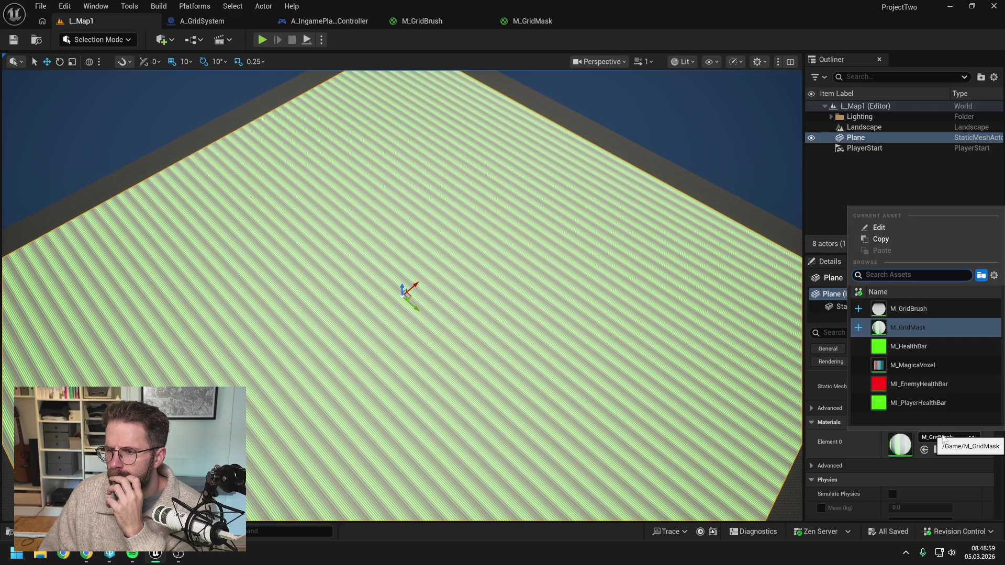
left_click(897, 309)
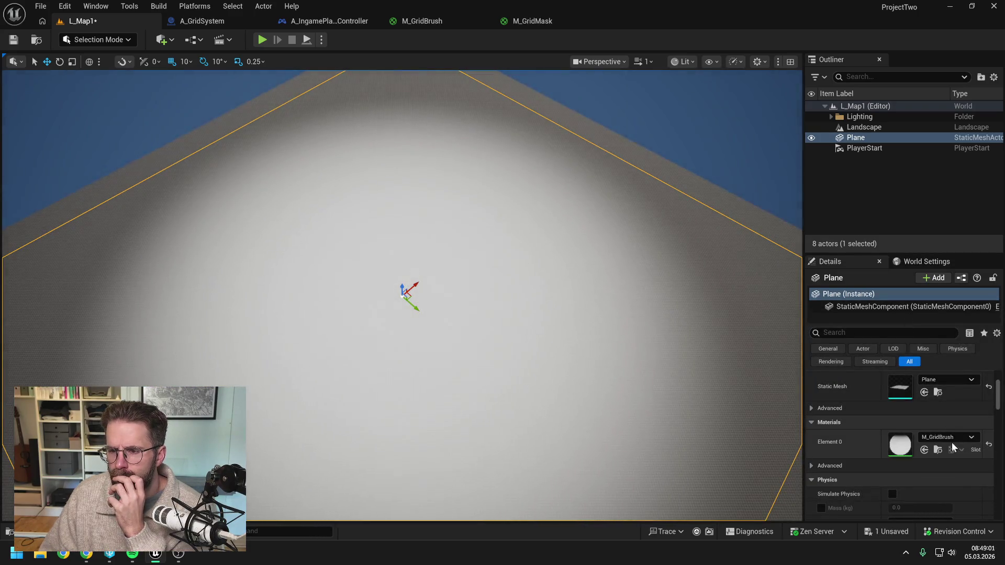
left_click(950, 438)
left_click(909, 327)
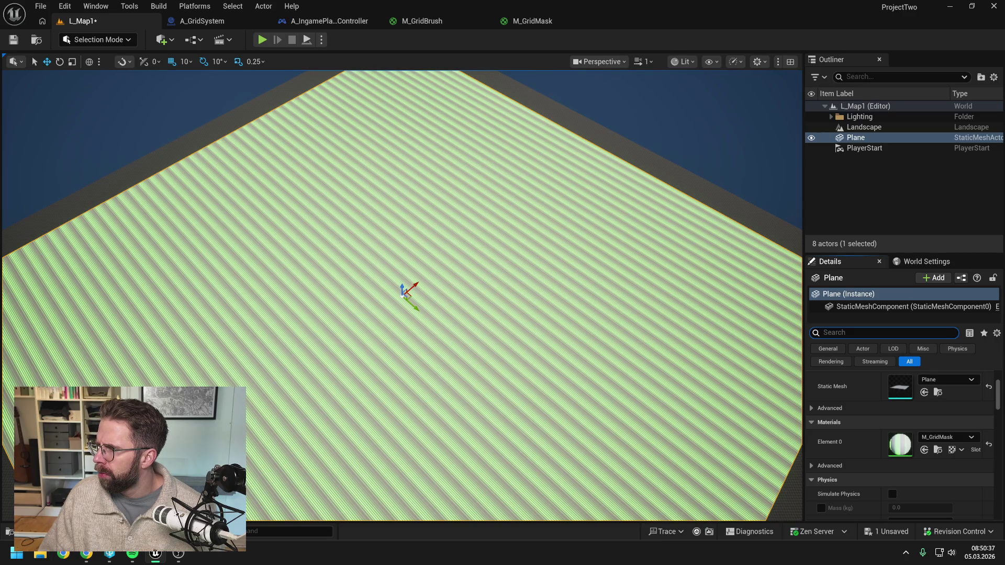
Delete the Plane from L_Map1 and open the Content Drawer with Ctrl+Space
left_click(872, 202)
left_click(865, 140)
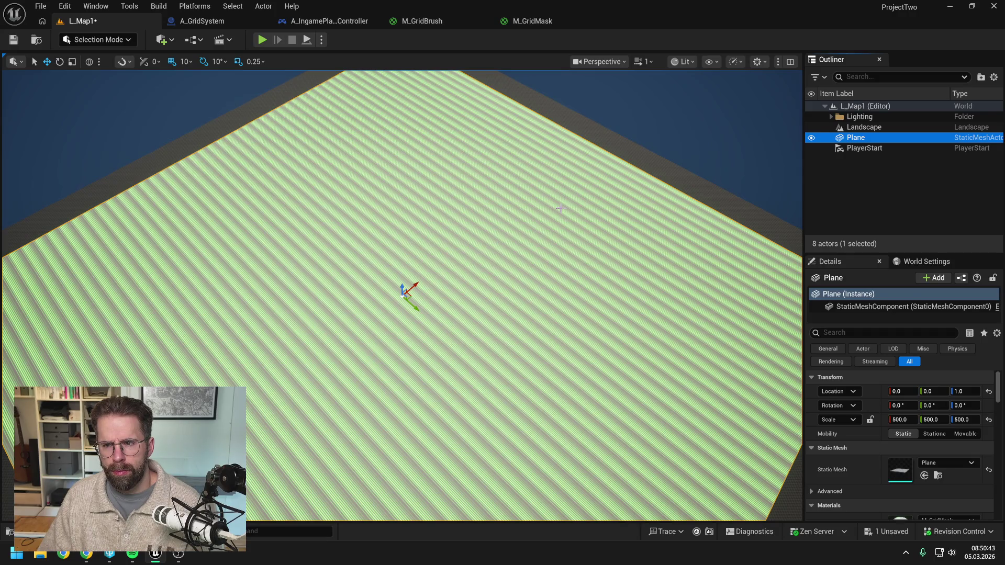
key("Delete")
key("ctrl+space")
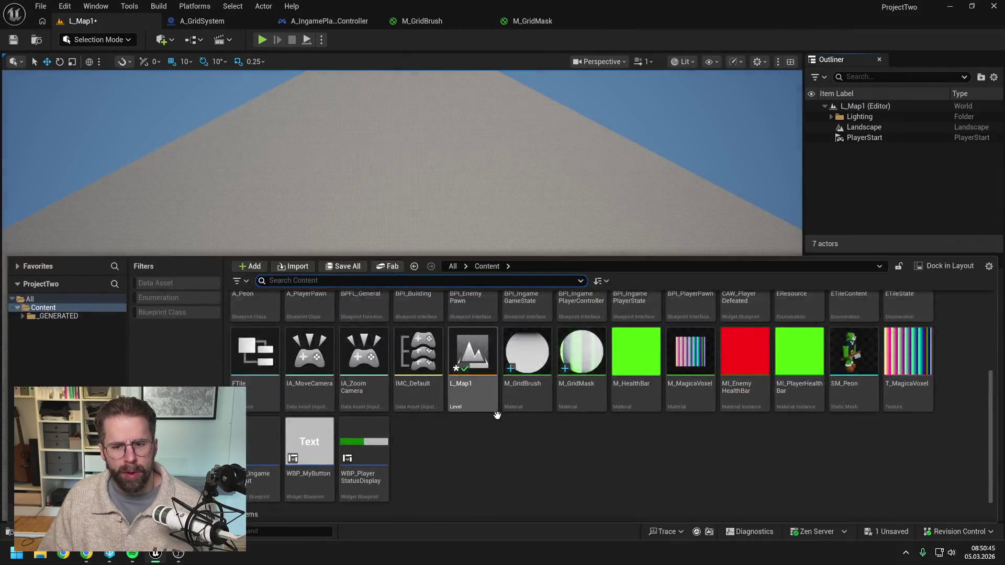
Create an Actor-based Blueprint Class named A_BuildingGrid in Content and open it for editing
right_click(498, 442)
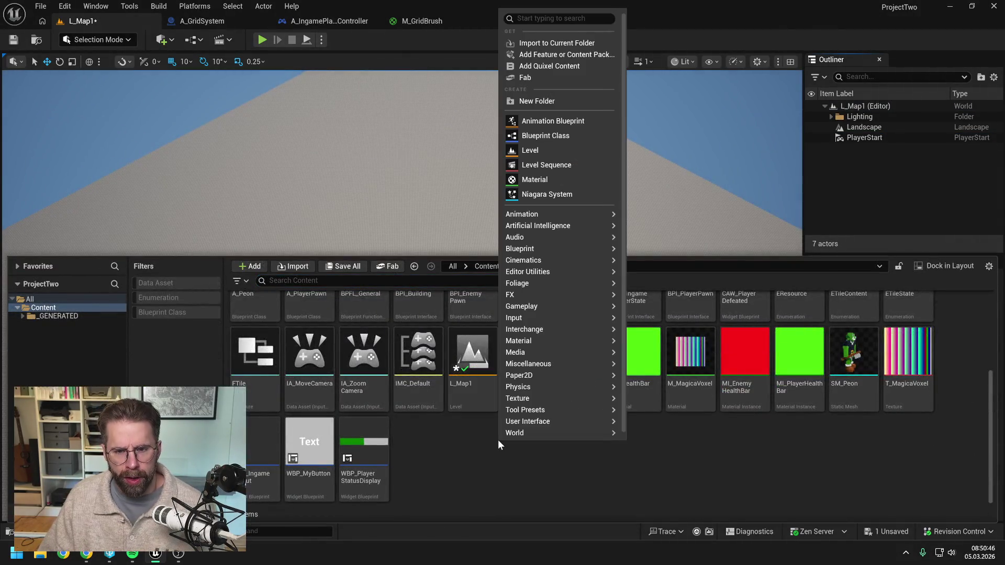
left_click(558, 136)
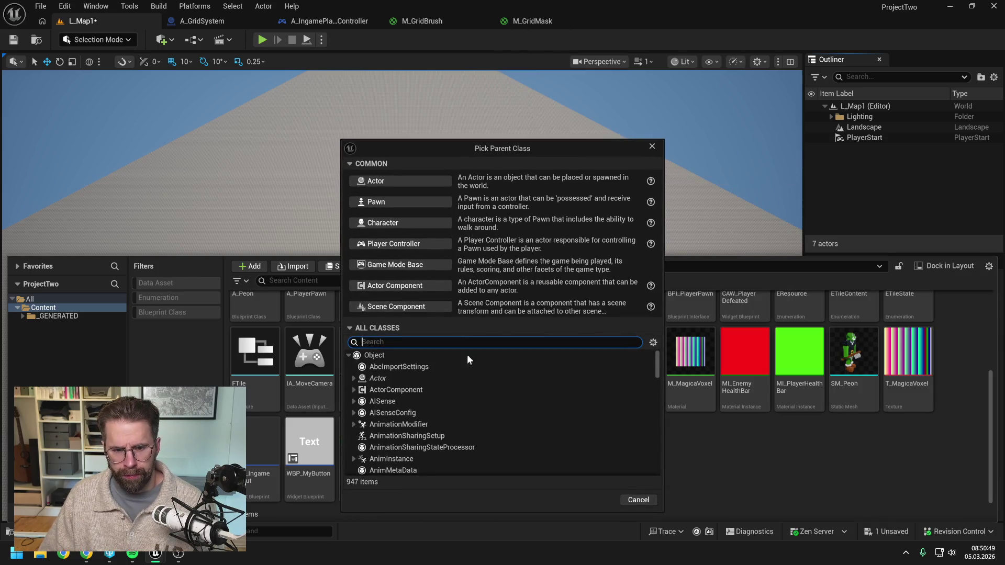
left_click(428, 381)
left_click(598, 501)
type("A")
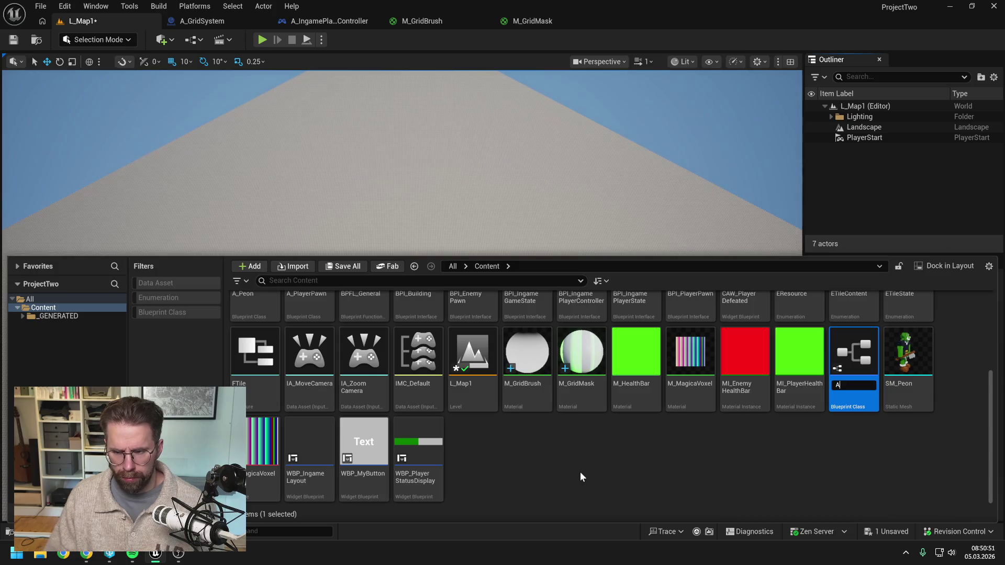
type("_BuildingG")
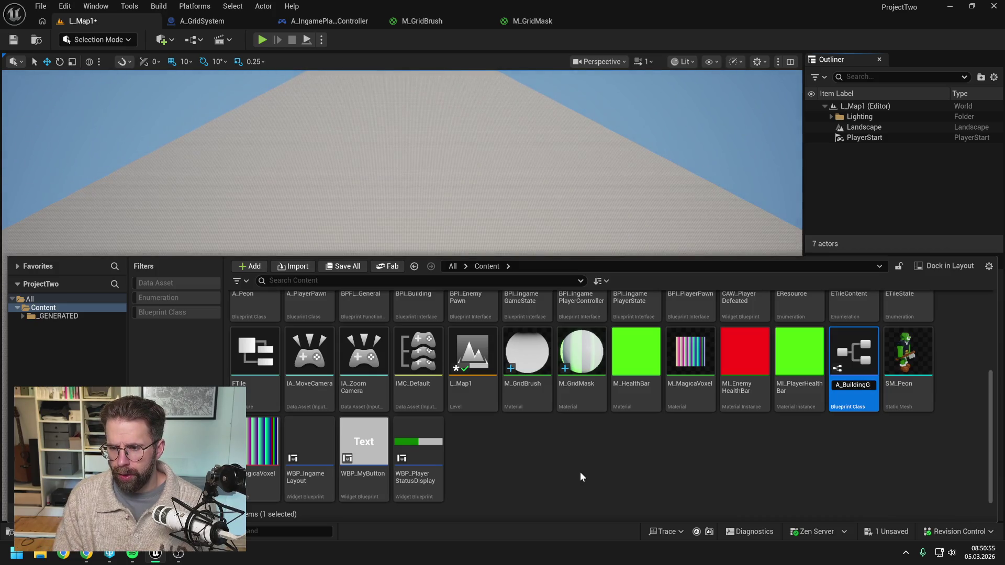
key("Return")
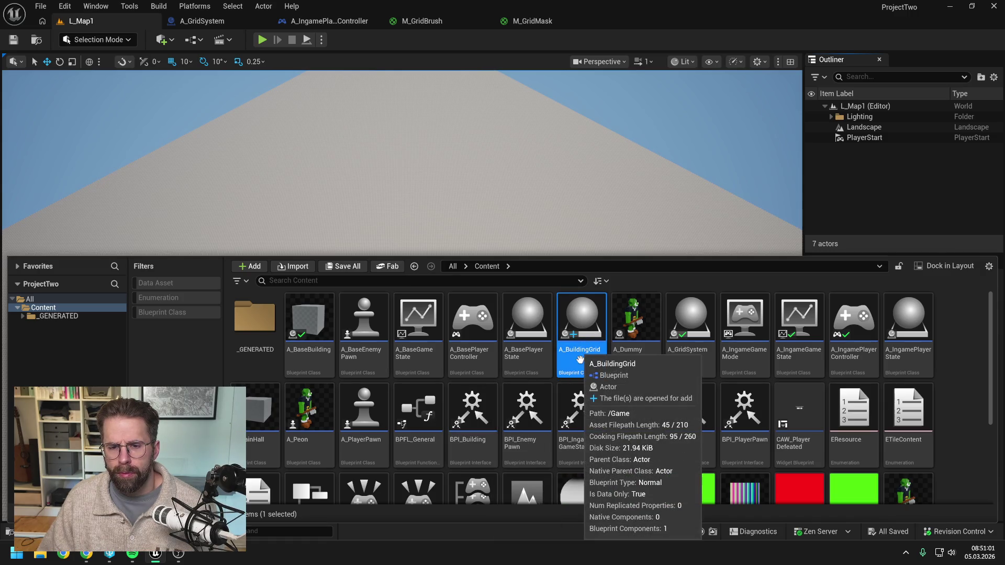
double_click(585, 348)
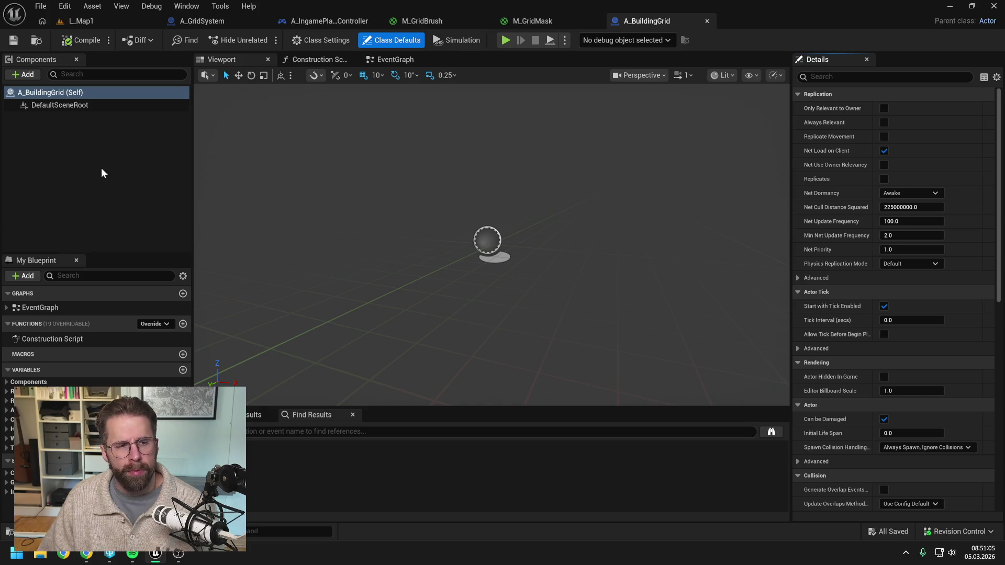
Add a Plane static mesh component to A_BuildingGrid
left_click(76, 167)
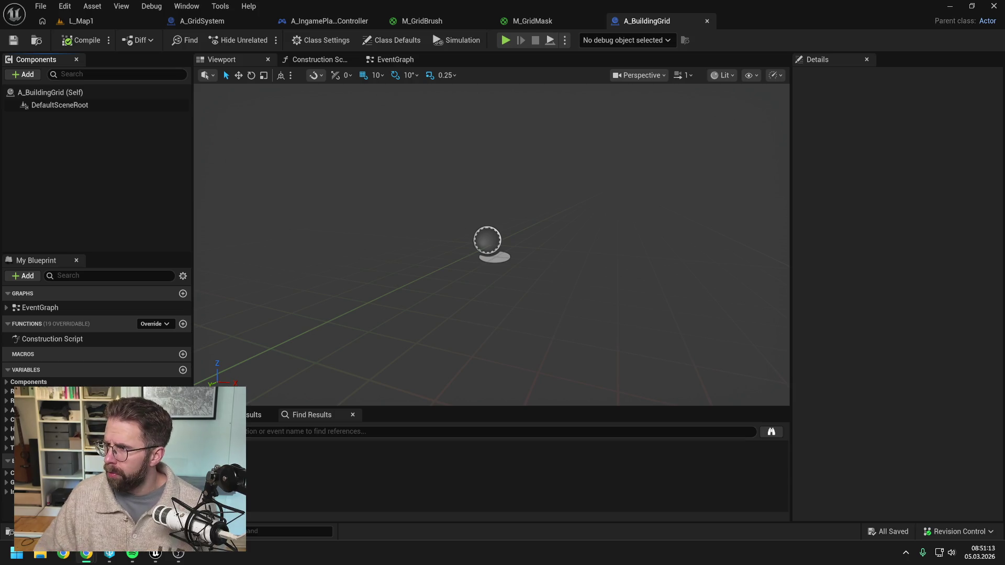
left_click(29, 75)
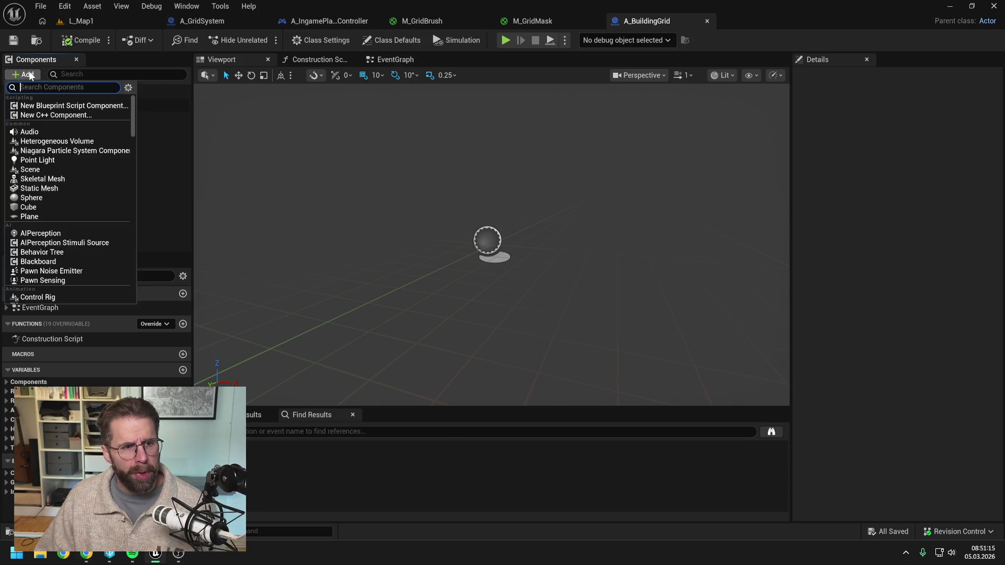
type("plane")
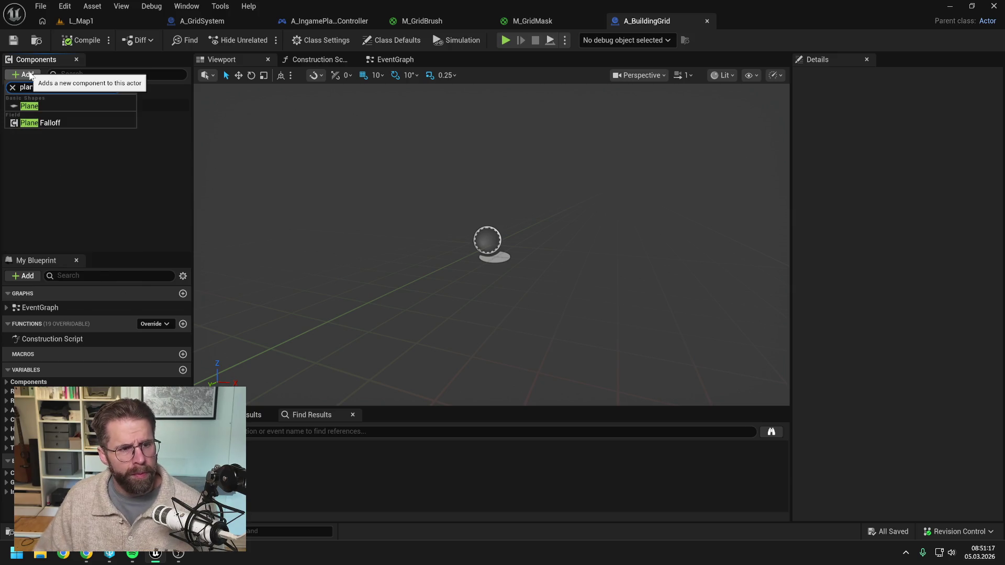
left_click(29, 105)
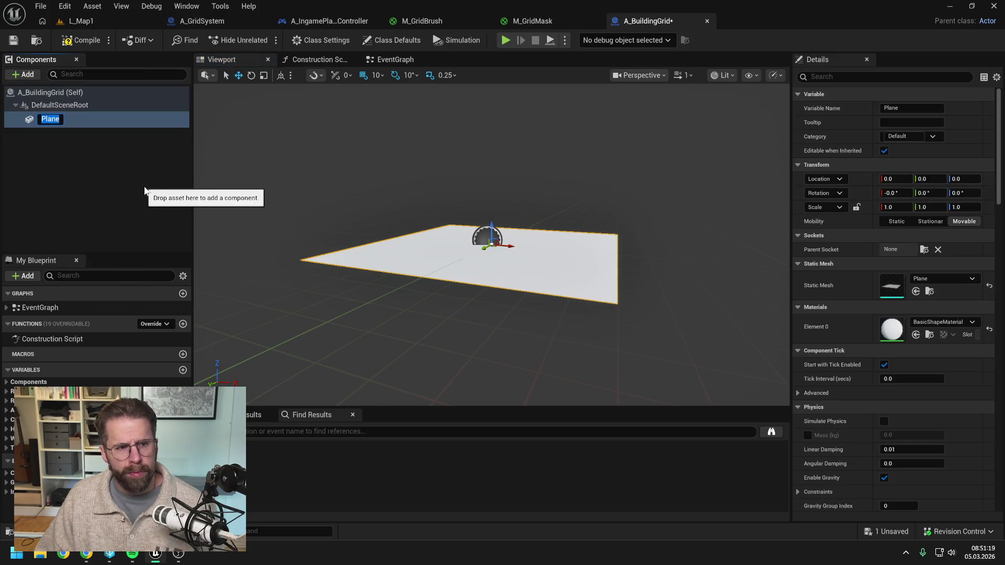
Scale the Plane to 200 on X, Y and Z, then compile and save the blueprint
left_click(895, 207)
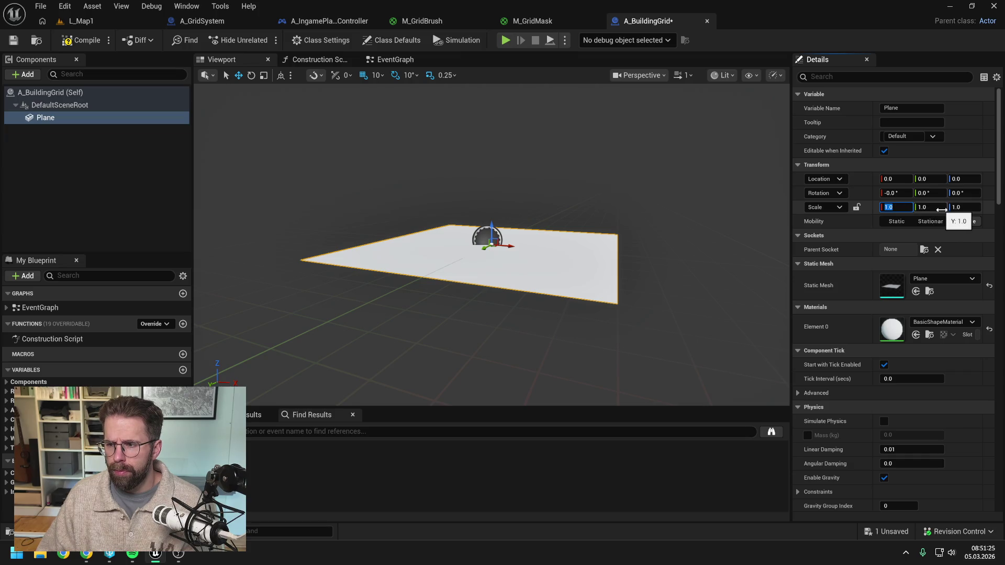
type("200")
key("Tab")
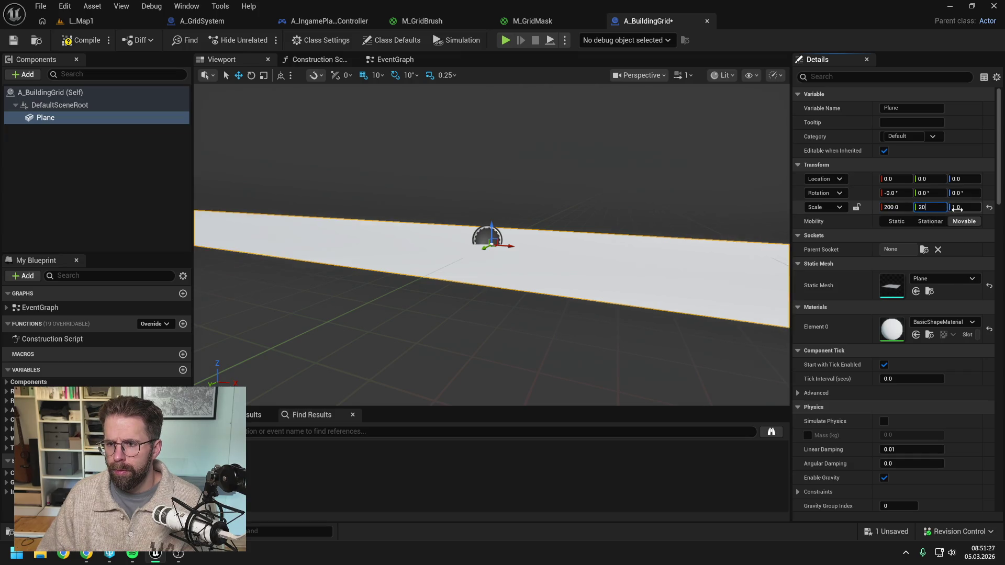
type("200")
key("Return")
left_click(967, 208)
type("200")
key("Return")
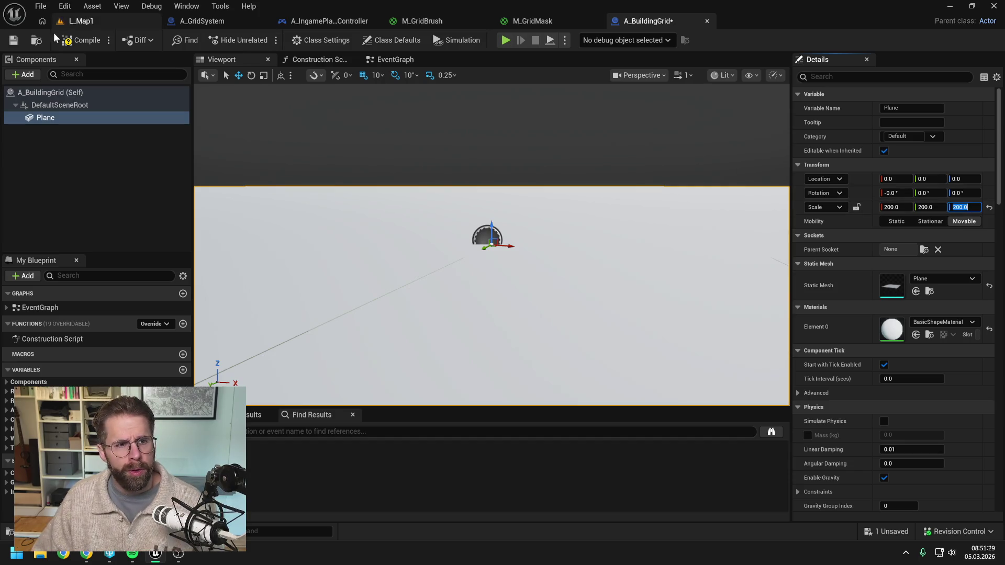
left_click(81, 41)
key("ctrl+s")
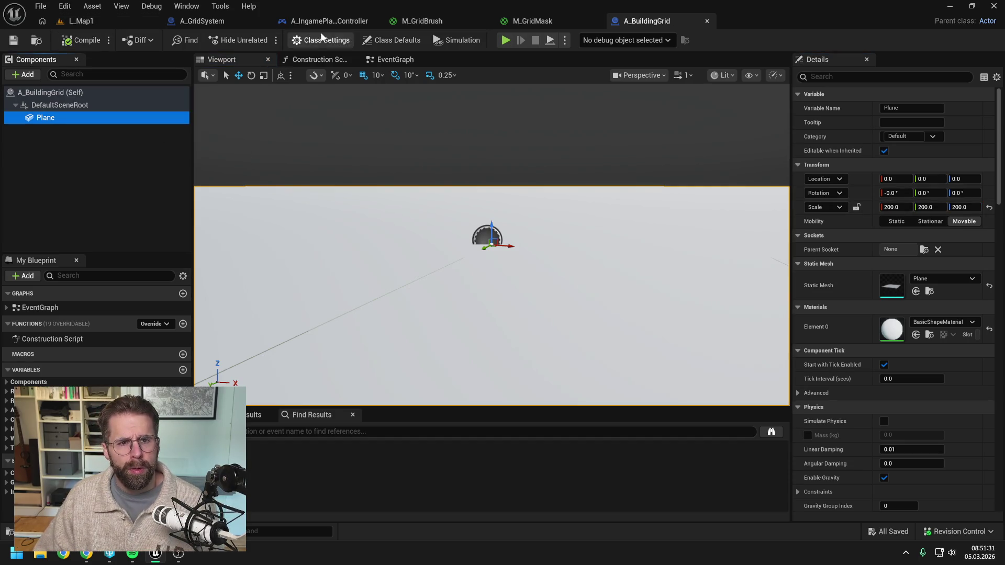
In A_IngamePlayerController, add a Spawn Actor from Class node after Set Texture Parameter Value
left_click(323, 22)
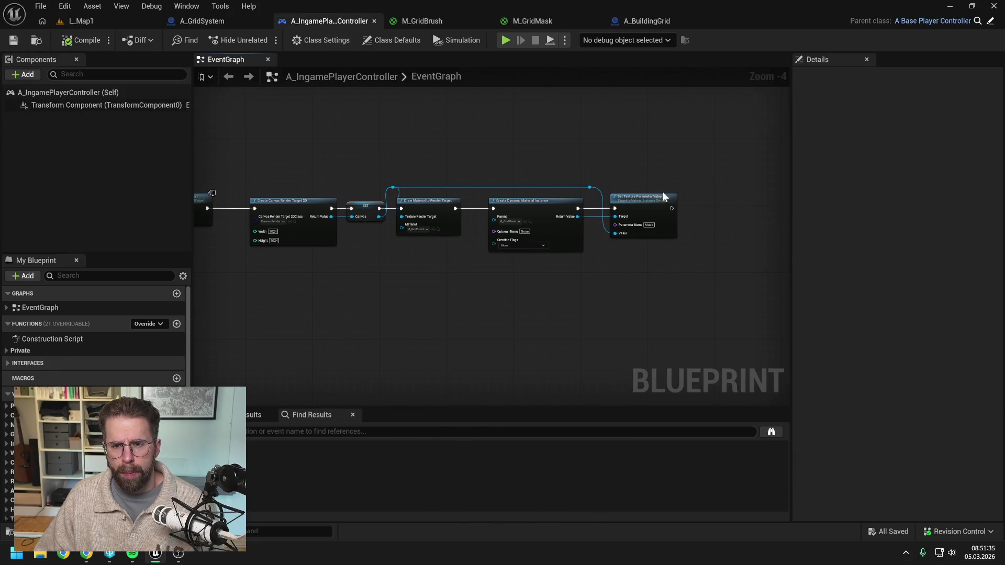
right_click(724, 228)
type("spawn acto")
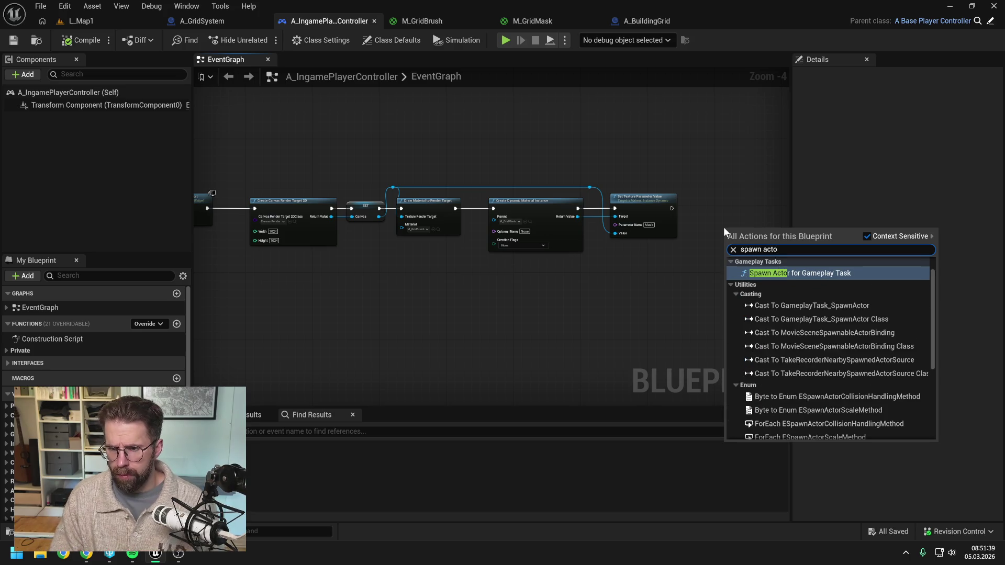
type("to")
key("BackSpace")
key("BackSpace")
key("BackSpace")
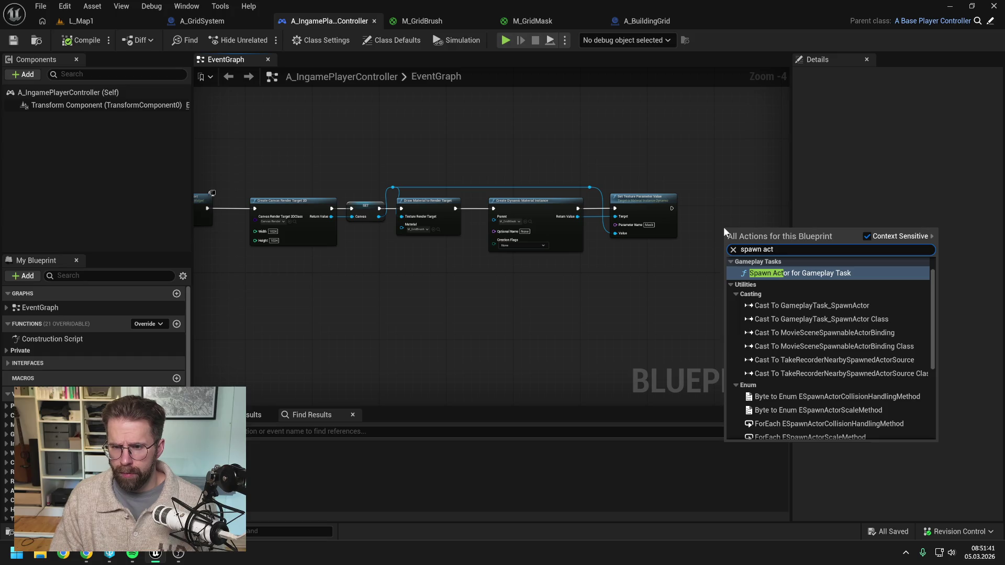
type("or")
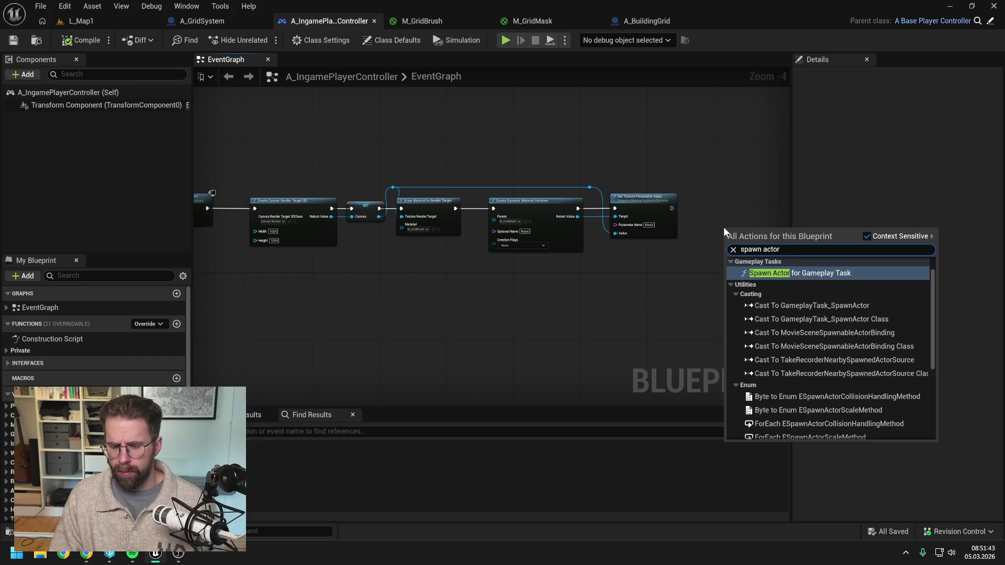
type(" from")
key("Return")
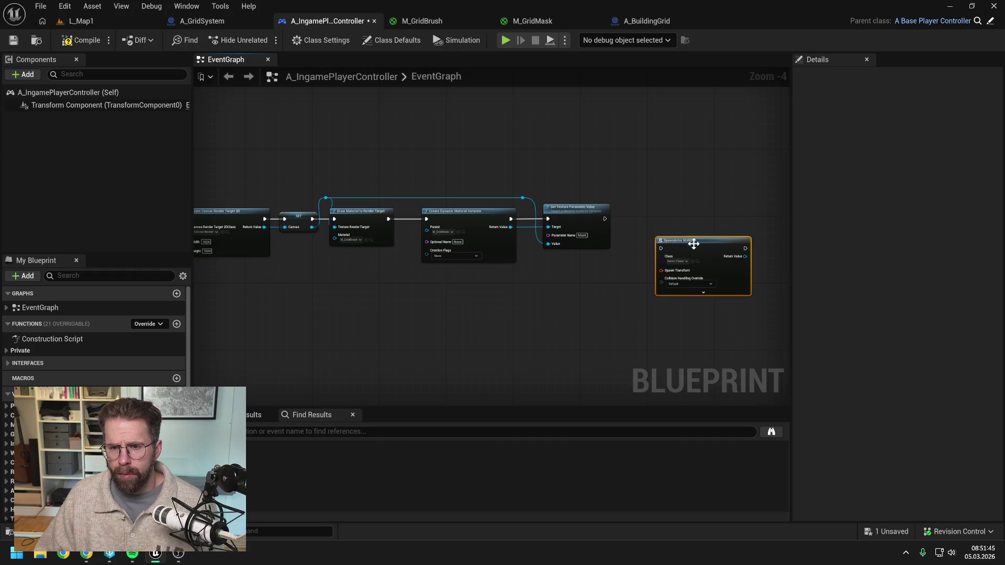
mouse_move(605, 219)
left_mouse_down()
mouse_move(657, 227)
mouse_move(680, 216)
left_mouse_up()
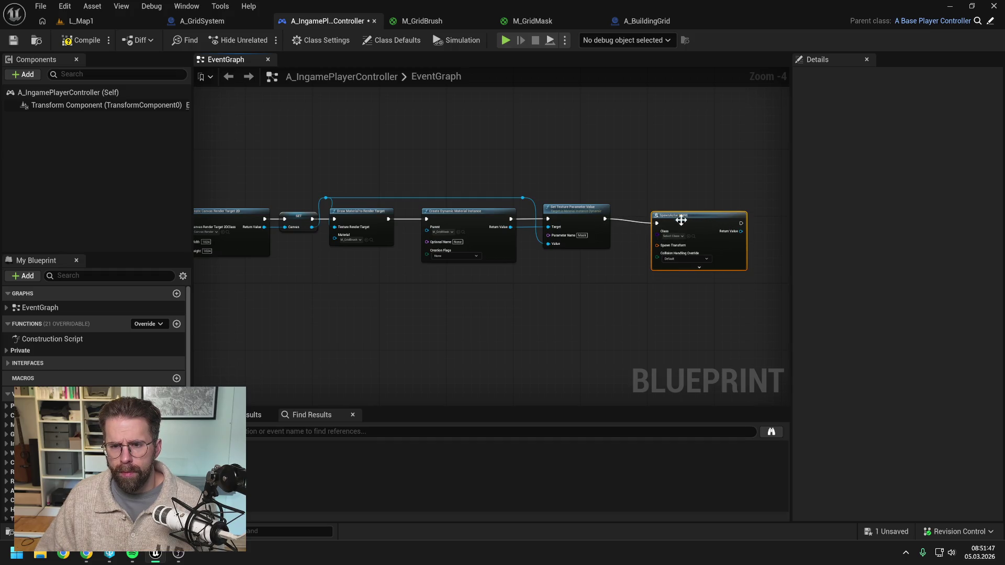
Set the spawn class to A_BuildingGrid and split Spawn Transform, giving Location Z 1
left_click(679, 231)
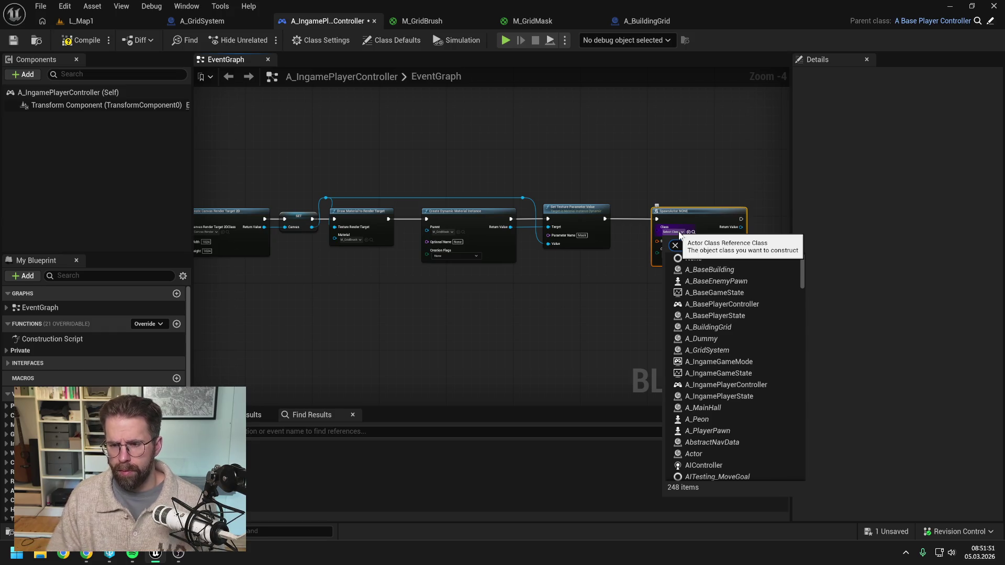
type("building")
left_click(712, 281)
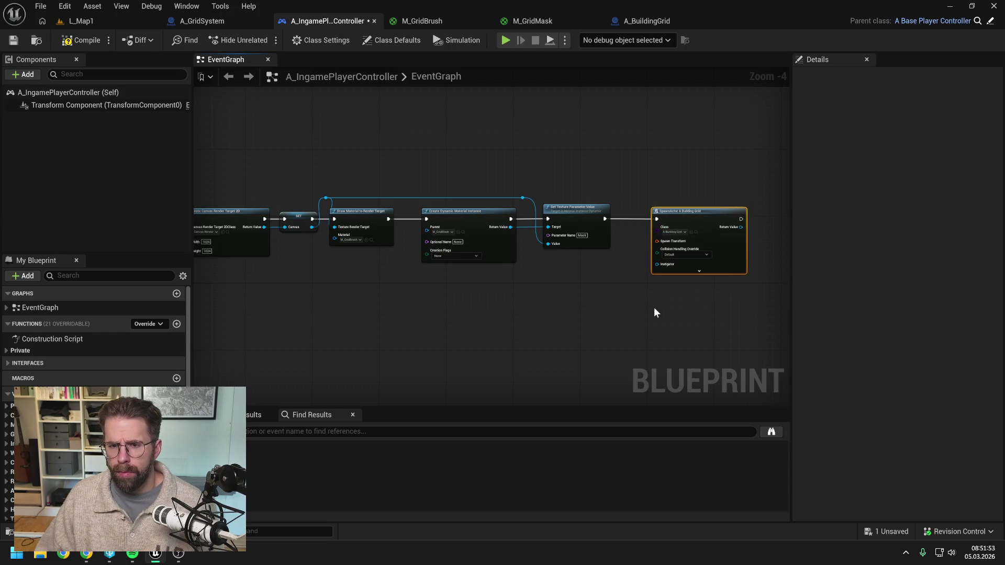
right_click(636, 242)
left_click(661, 287)
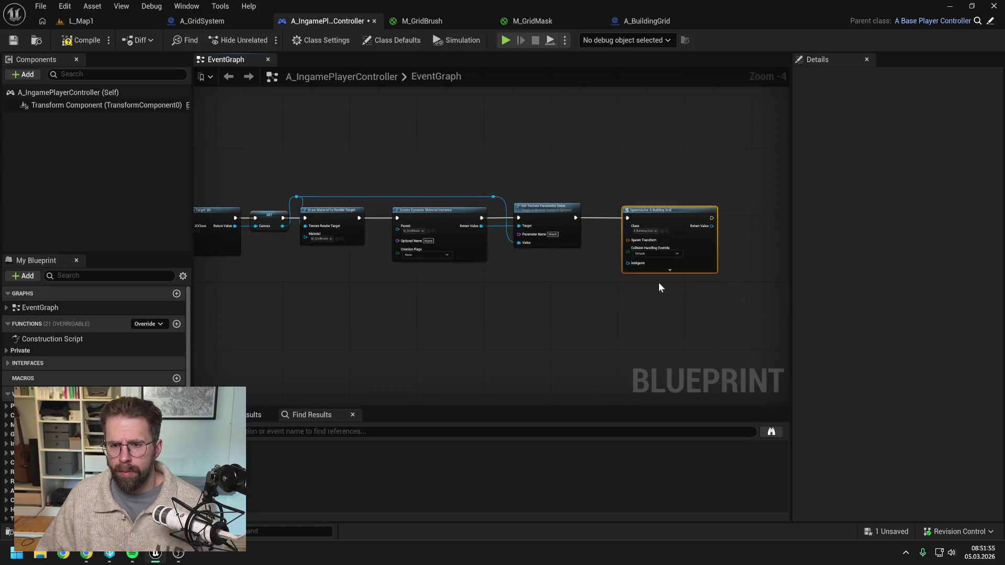
scroll(657, 259, "up", 2)
left_click(670, 241)
type("1")
left_click(769, 268)
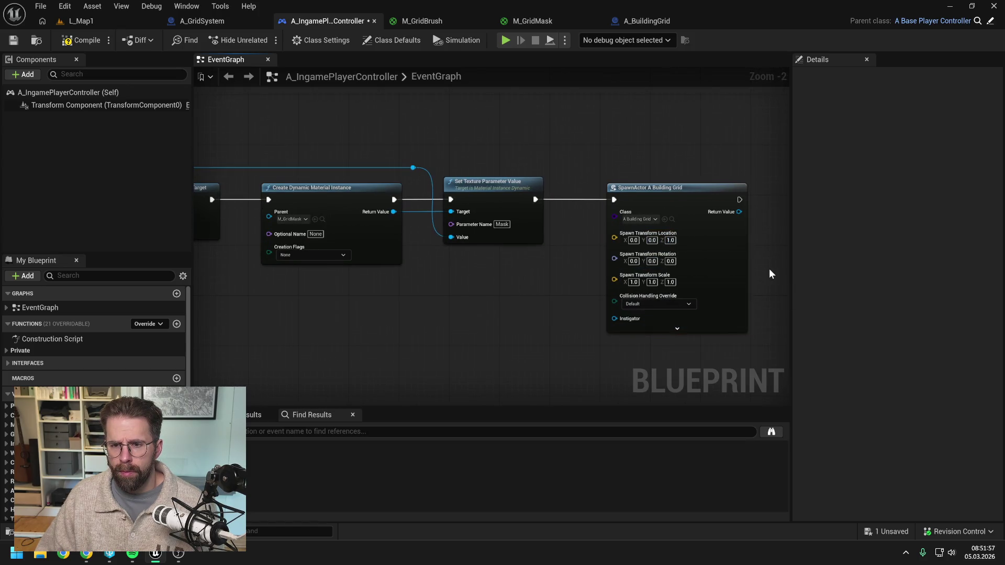
Compile and save the player controller blueprint
left_click(82, 40)
scroll(537, 148, "down", 2)
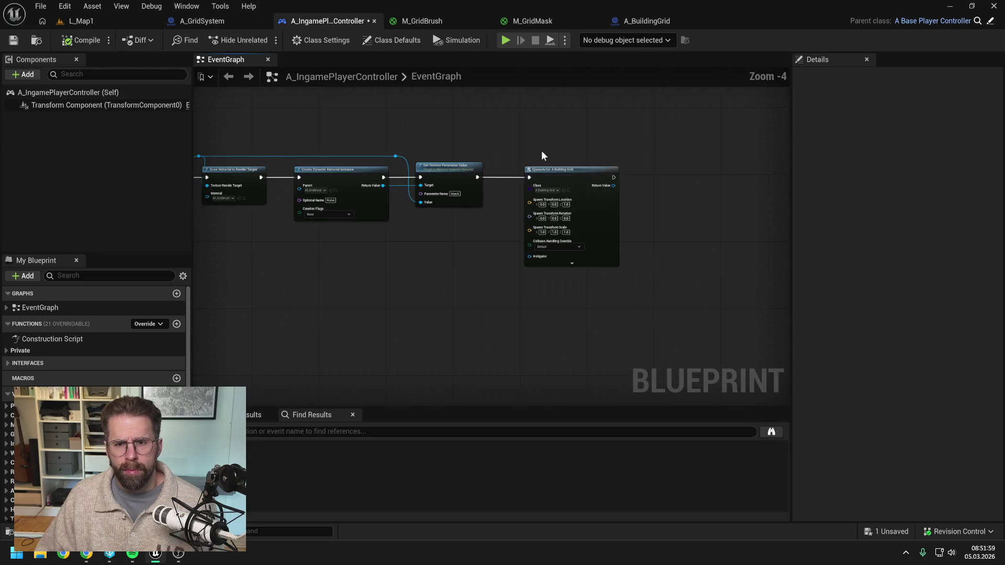
key("ctrl+s")
left_click_drag(529, 145, 544, 159)
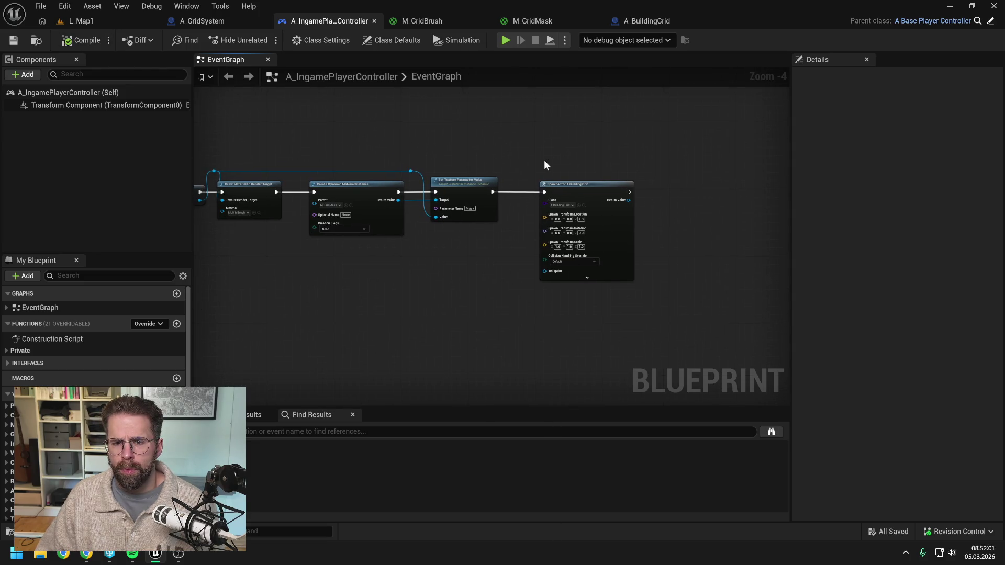
left_click(650, 24)
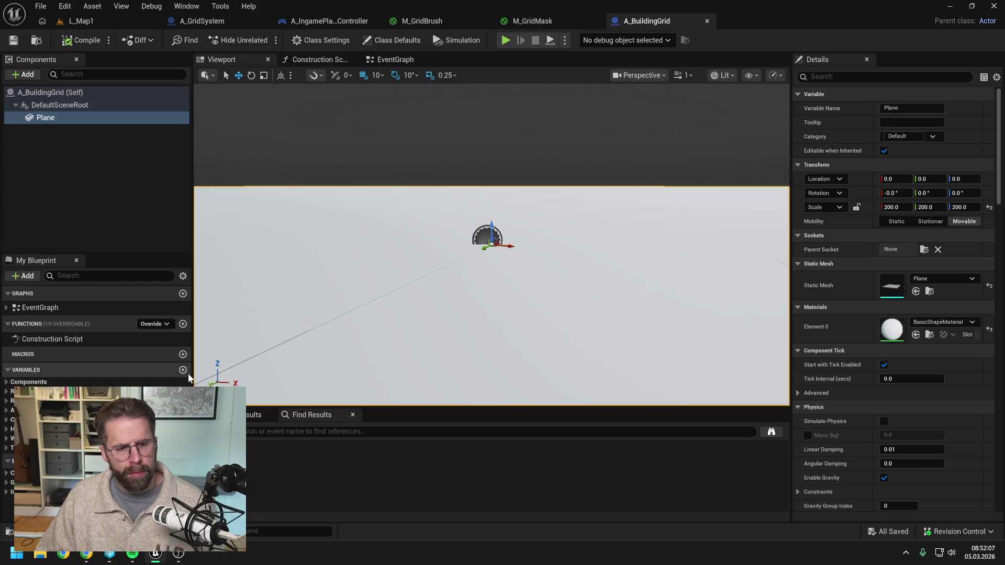
Remove the render-target and dynamic-material nodes from the A_IngamePlayerController graph
scroll(415, 268, "down", 5)
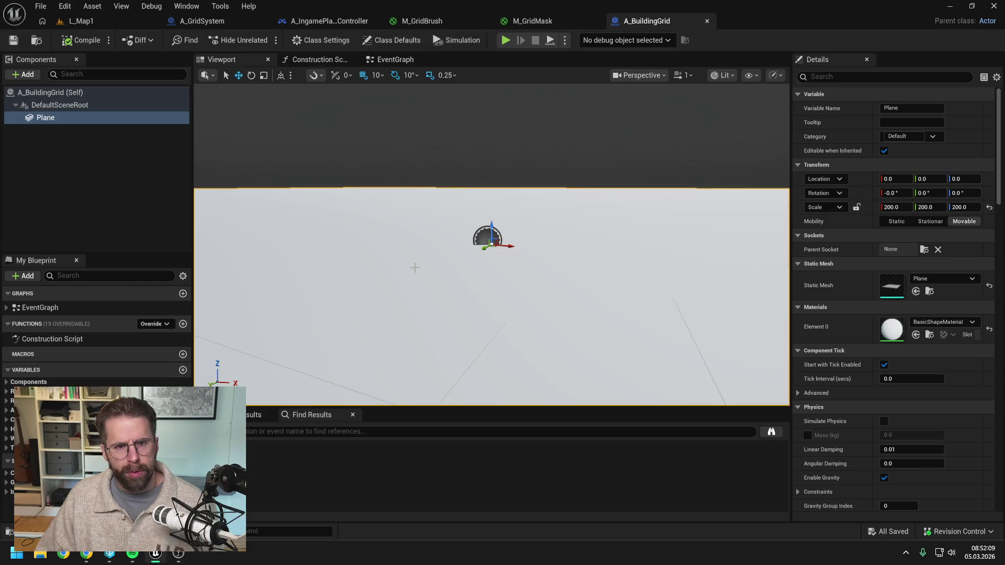
scroll(434, 257, "down", 1)
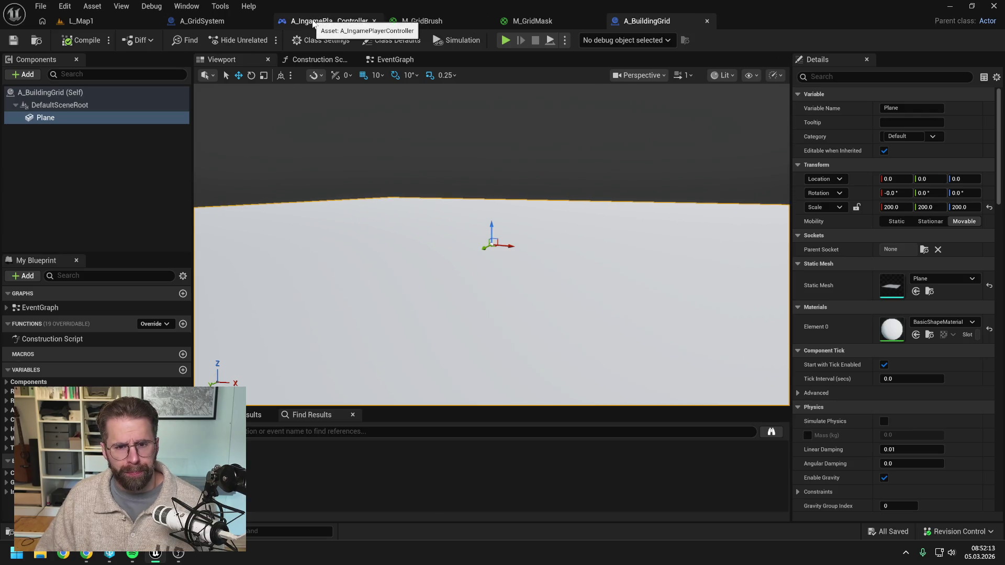
left_click(313, 23)
left_click_drag(452, 145, 587, 151)
mouse_move(319, 140)
left_mouse_down()
mouse_move(710, 265)
mouse_move(638, 263)
left_mouse_up()
key("Delete")
Move the SpawnActor node left and wire Add to Viewport's exec into it
mouse_move(739, 186)
left_mouse_down()
mouse_move(375, 189)
mouse_move(639, 202)
mouse_move(479, 202)
left_mouse_up()
mouse_move(394, 201)
left_mouse_down()
mouse_move(463, 202)
mouse_move(445, 202)
left_mouse_up()
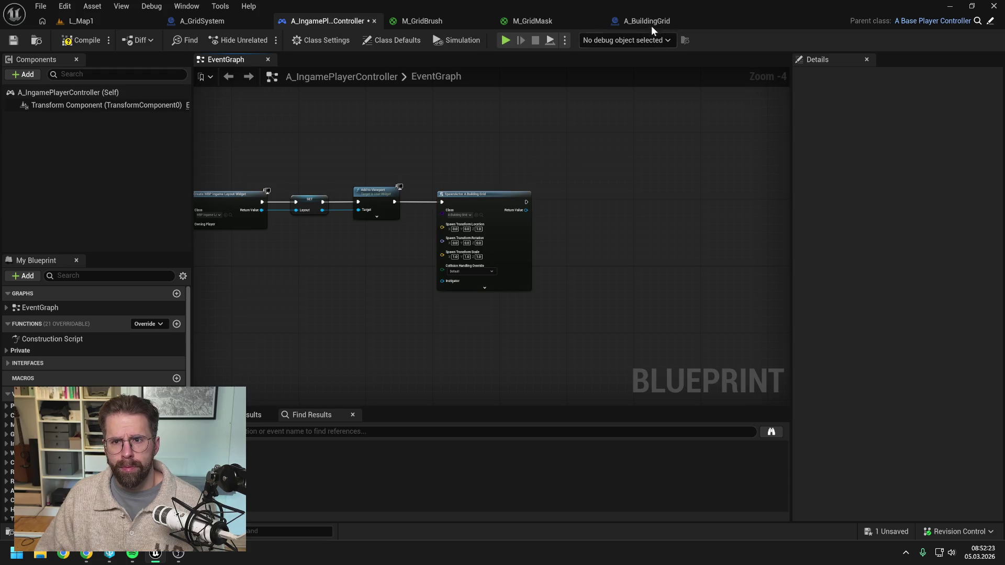
left_click(648, 23)
Paste the material node chain into A_BuildingGrid's EventGraph and delete the BeginOverlap and Tick events
left_click(394, 59)
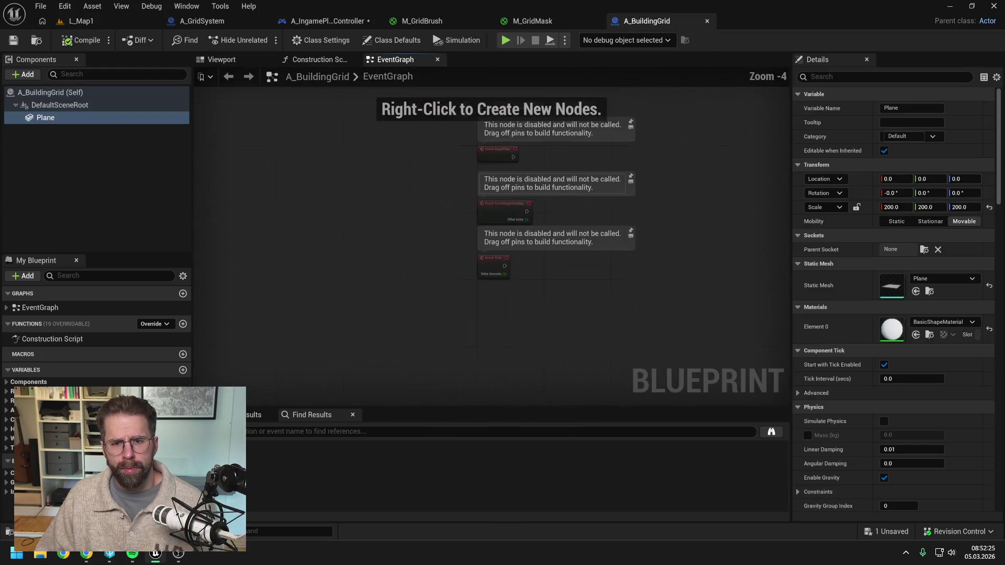
key("ctrl+v")
left_click_drag(616, 207, 730, 168)
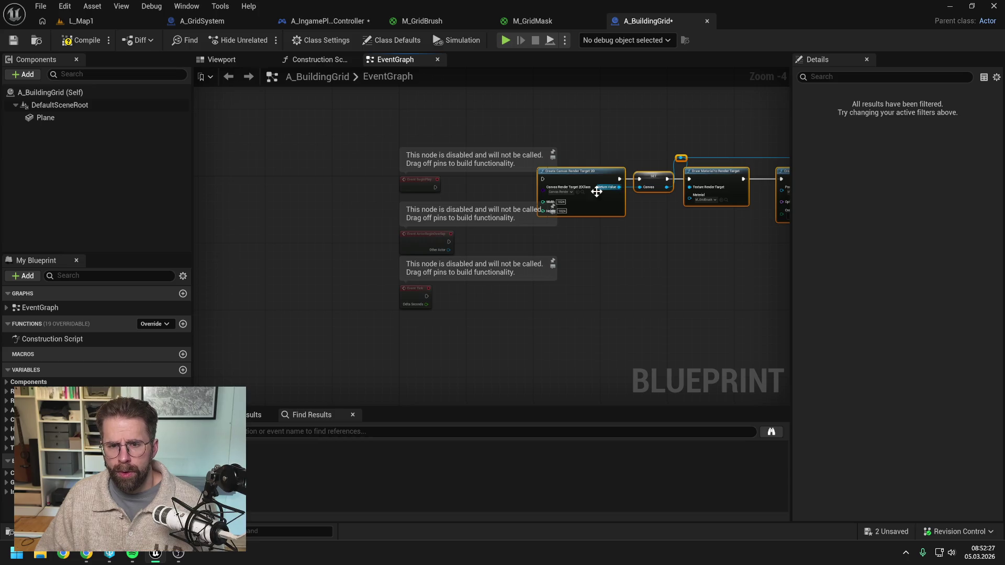
left_click(498, 294)
left_click_drag(483, 315, 412, 253)
key("Delete")
Wire Event BeginPlay into Create Canvas Render Target 2D and save all assets
mouse_move(435, 187)
left_mouse_down()
mouse_move(543, 179)
mouse_move(449, 179)
mouse_move(493, 176)
left_mouse_up()
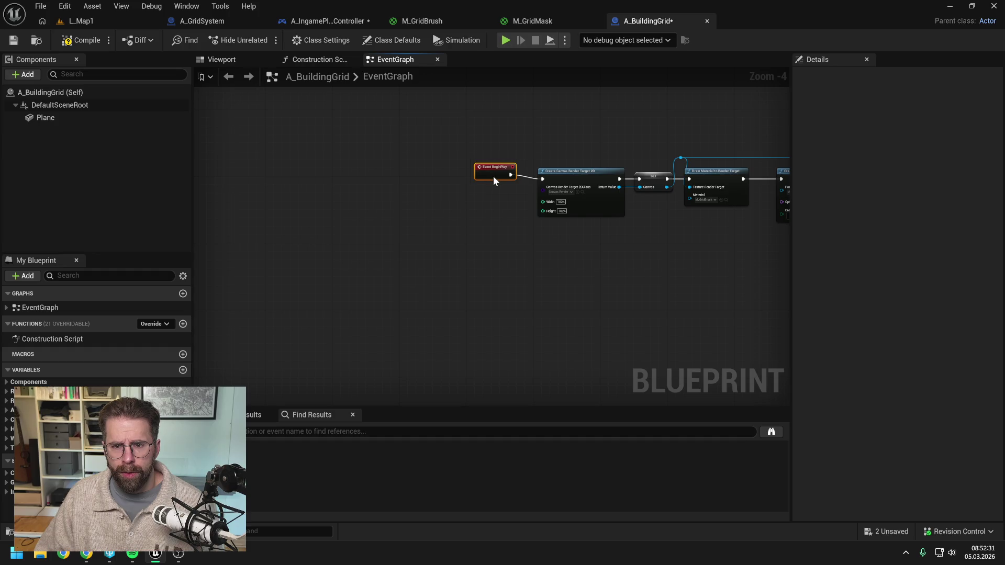
mouse_move(620, 143)
left_mouse_down()
mouse_move(554, 146)
mouse_move(517, 184)
left_mouse_up()
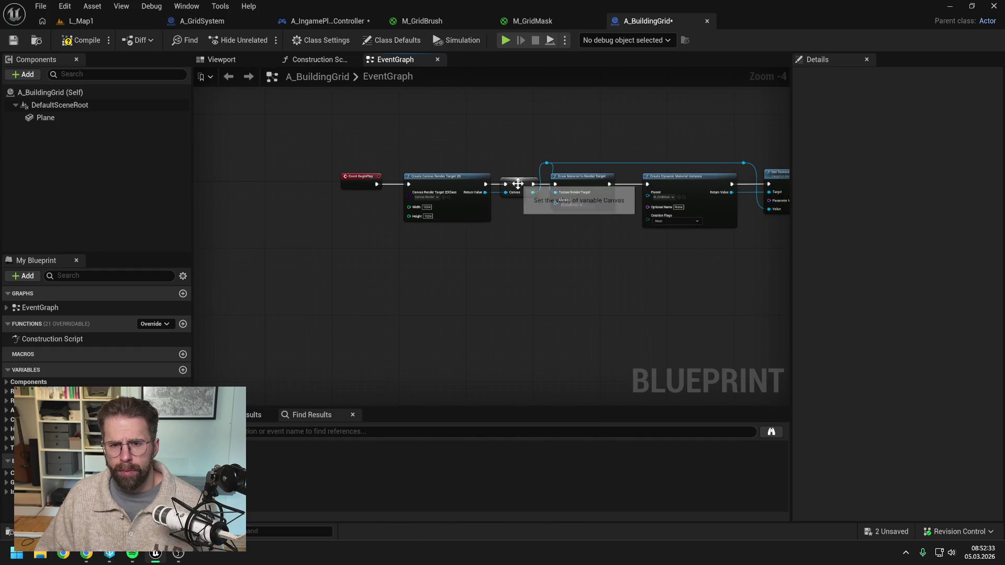
left_click(517, 184)
left_click(551, 205)
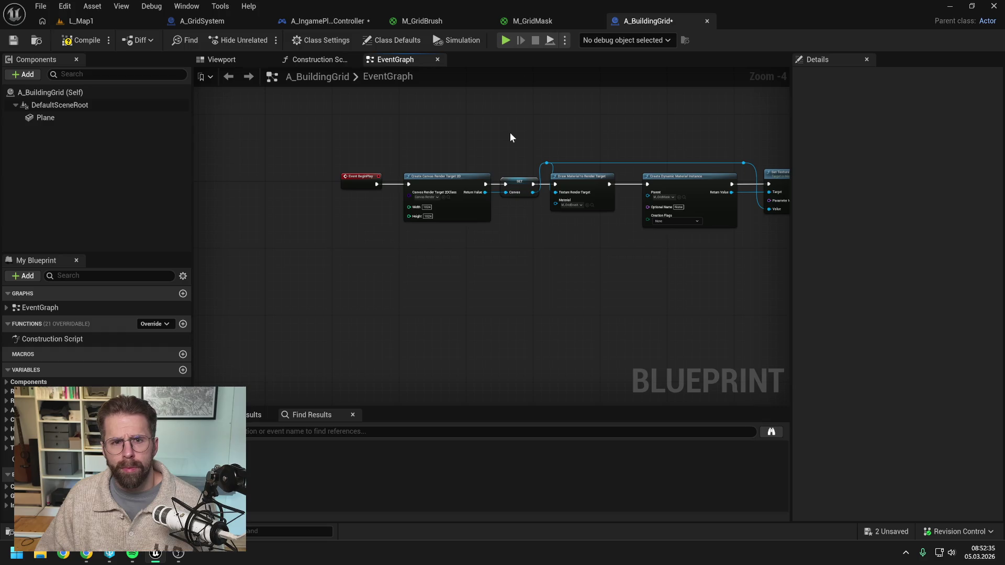
key("ctrl+shift+s")
Delete the unused Canvas variable from A_IngamePlayerController
left_click(315, 21)
scroll(182, 352, "down", 3)
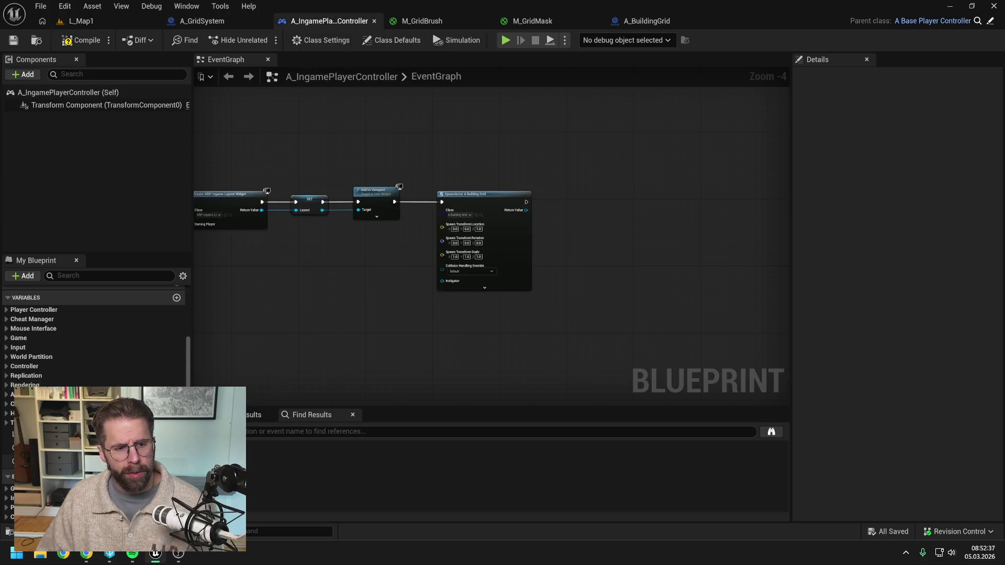
left_click(11, 462)
key("Delete")
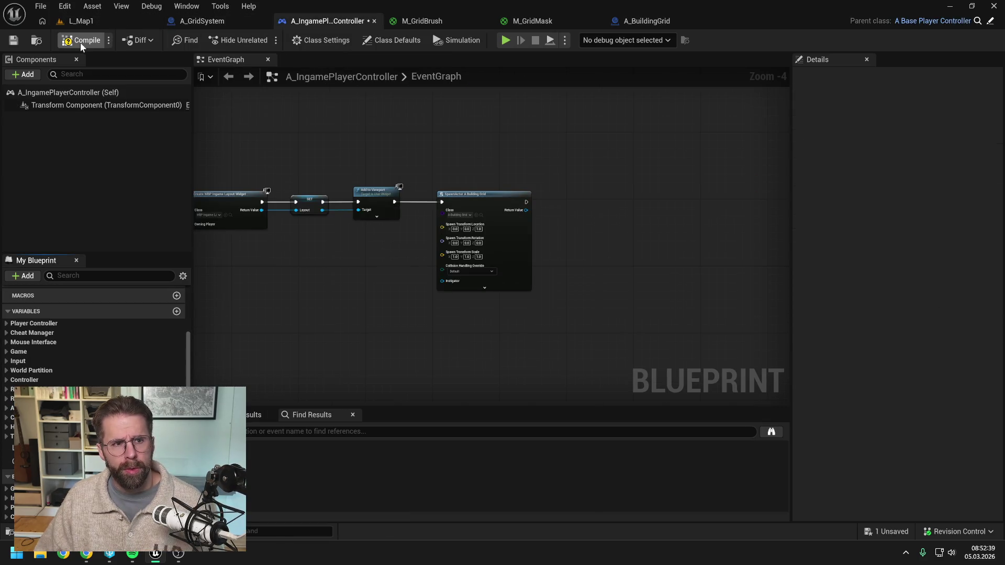
left_click(637, 23)
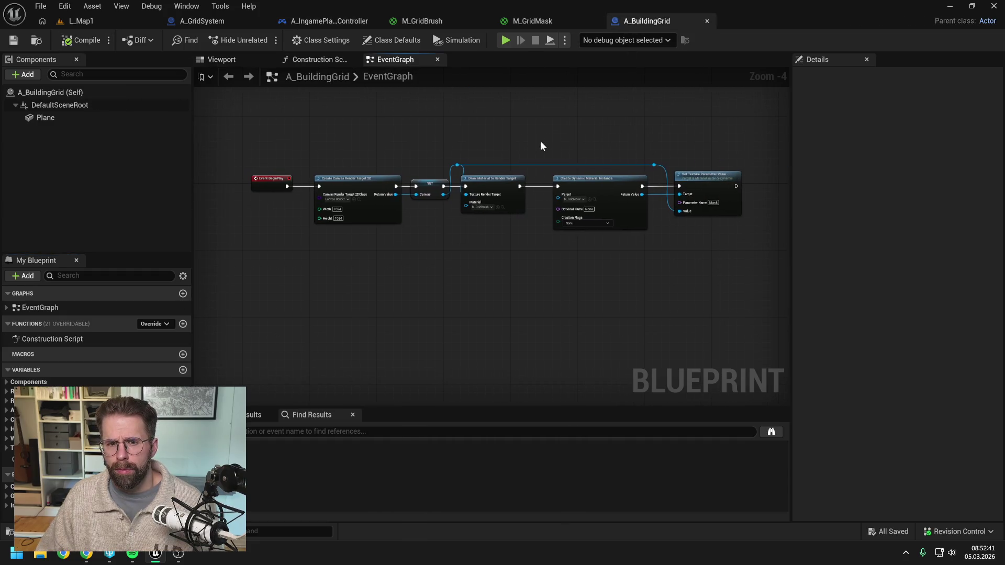
left_click(501, 187)
left_click(503, 247)
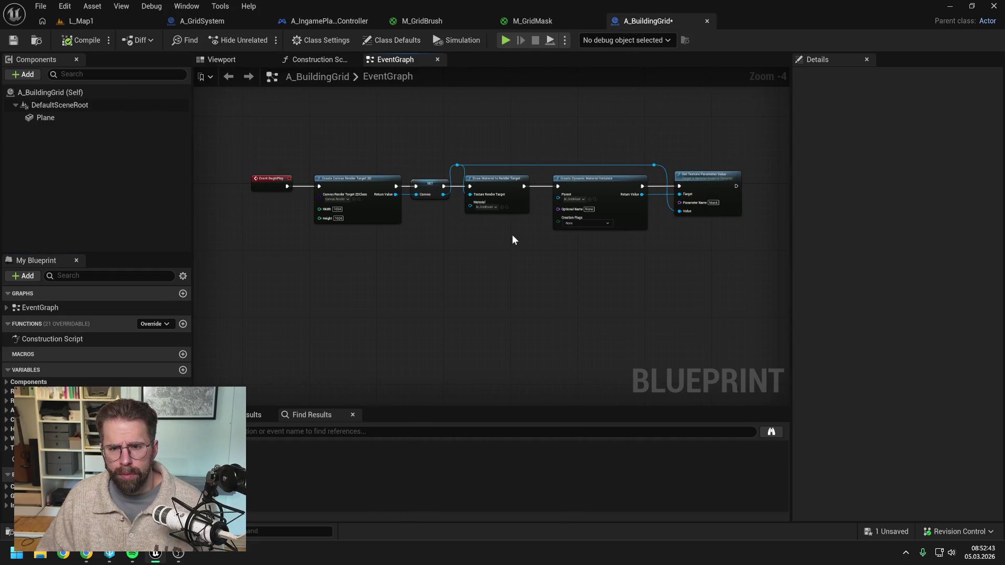
scroll(512, 234, "up", 1)
left_click_drag(513, 235, 476, 235)
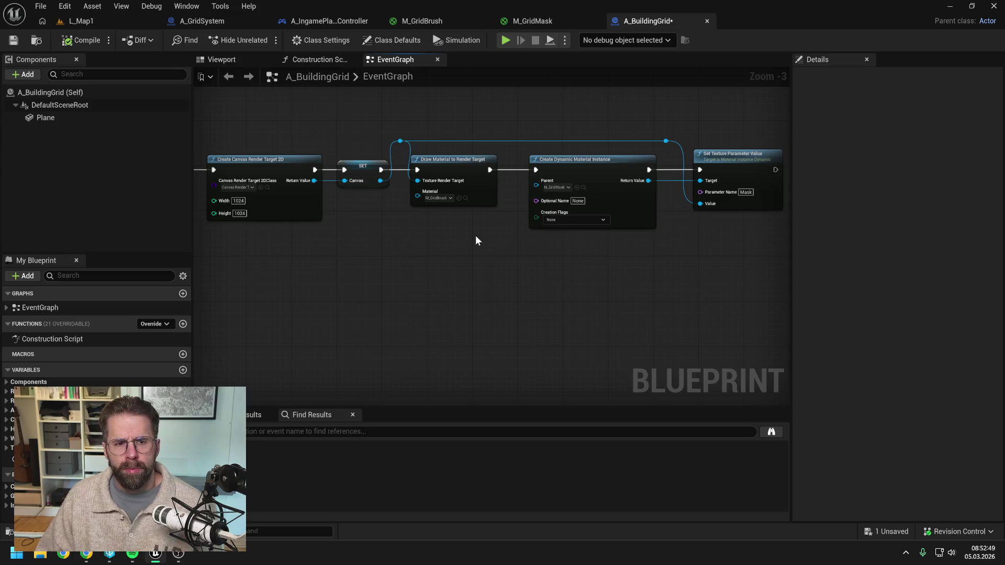
left_click_drag(463, 234, 505, 237)
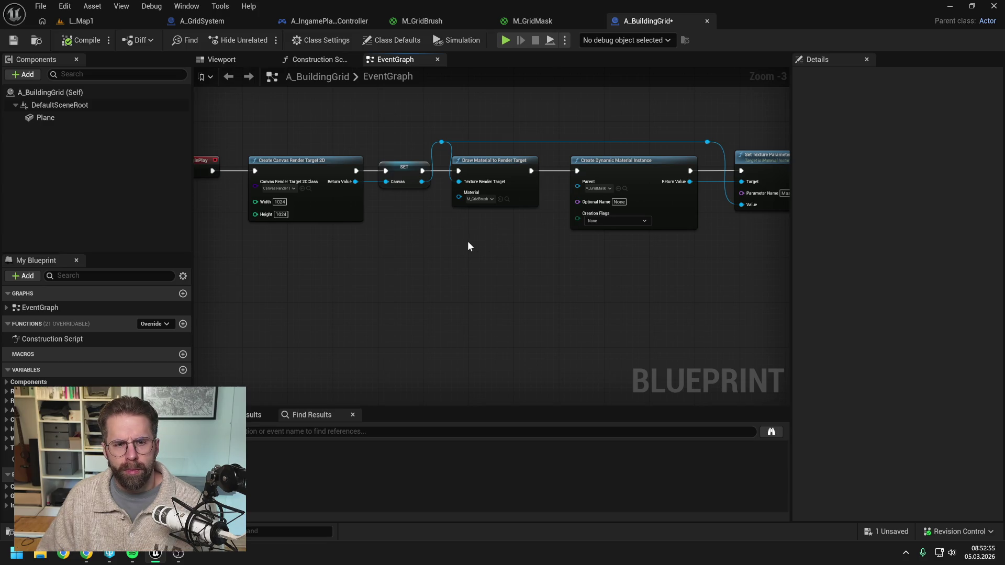
mouse_move(492, 244)
left_mouse_down()
mouse_move(557, 243)
mouse_move(494, 251)
left_mouse_up()
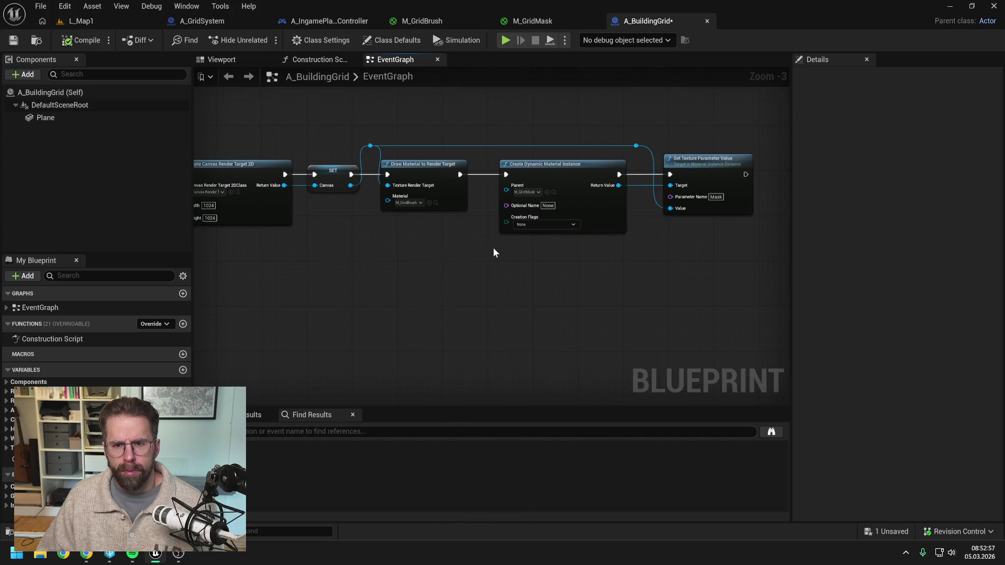
left_click_drag(688, 253, 616, 255)
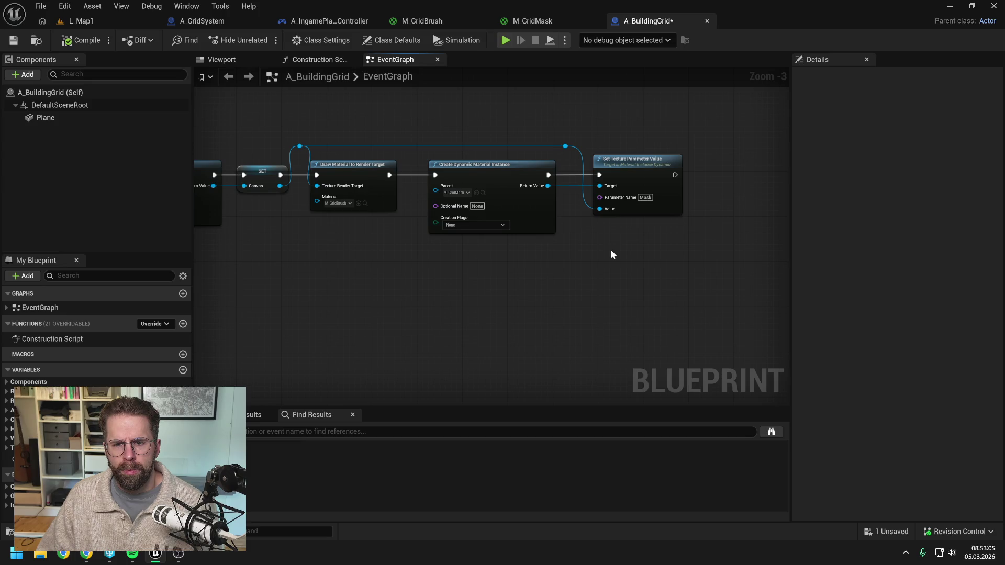
mouse_move(610, 249)
left_mouse_down()
mouse_move(684, 243)
mouse_move(614, 251)
left_mouse_up()
scroll(678, 244, "down", 1)
Add a Plane reference and Set Material node, chained after Set Texture Parameter Value
mouse_move(107, 117)
left_mouse_down()
mouse_move(702, 169)
mouse_move(687, 184)
mouse_move(706, 186)
left_mouse_up()
type("set mat")
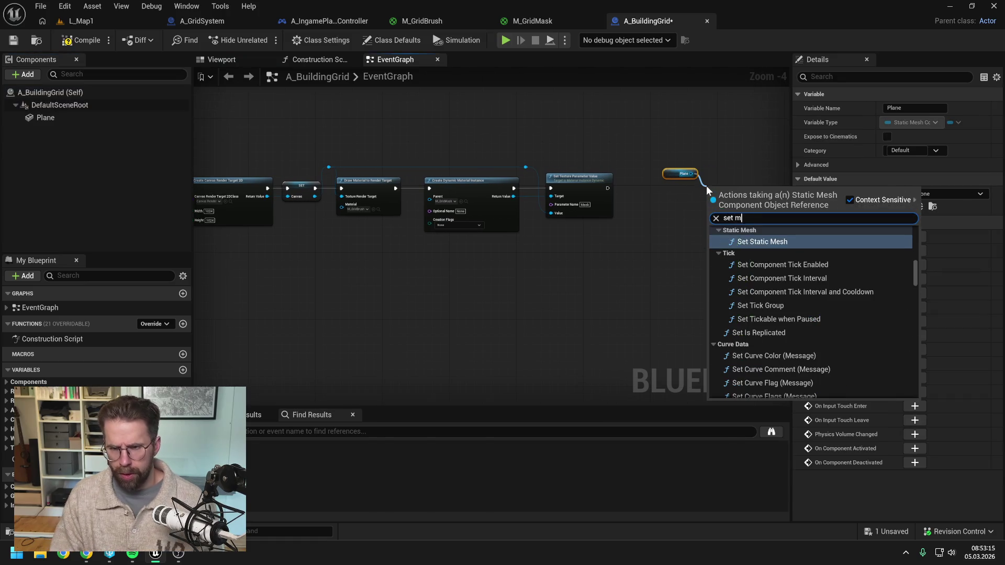
left_click(757, 246)
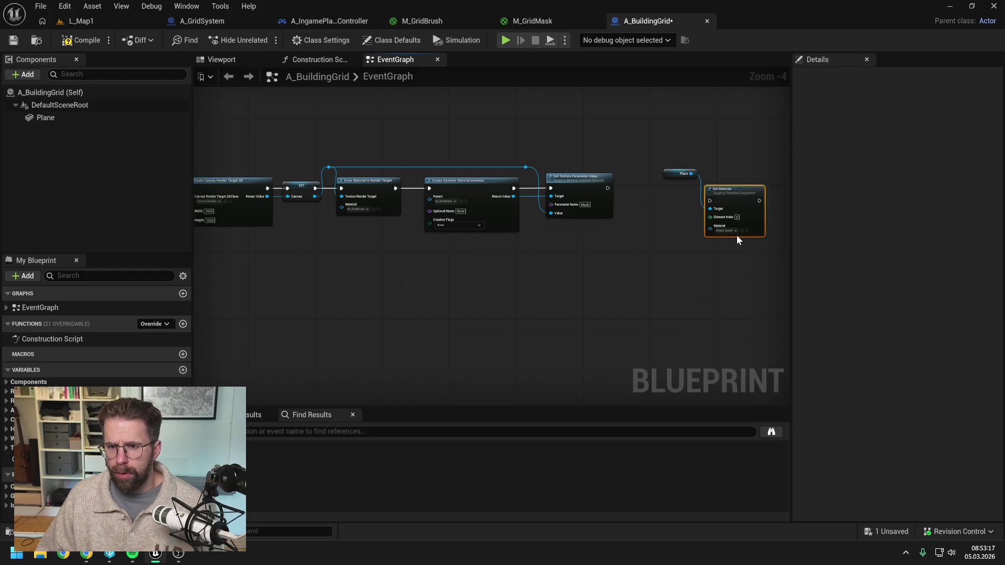
scroll(685, 207, "up", 1)
left_click(685, 208)
mouse_move(580, 182)
left_mouse_down()
mouse_move(718, 198)
mouse_move(743, 166)
mouse_move(742, 175)
left_mouse_up()
mouse_move(673, 202)
left_mouse_down()
mouse_move(728, 157)
mouse_move(655, 208)
mouse_move(646, 225)
mouse_move(665, 225)
mouse_move(646, 224)
left_mouse_up()
left_click(655, 208)
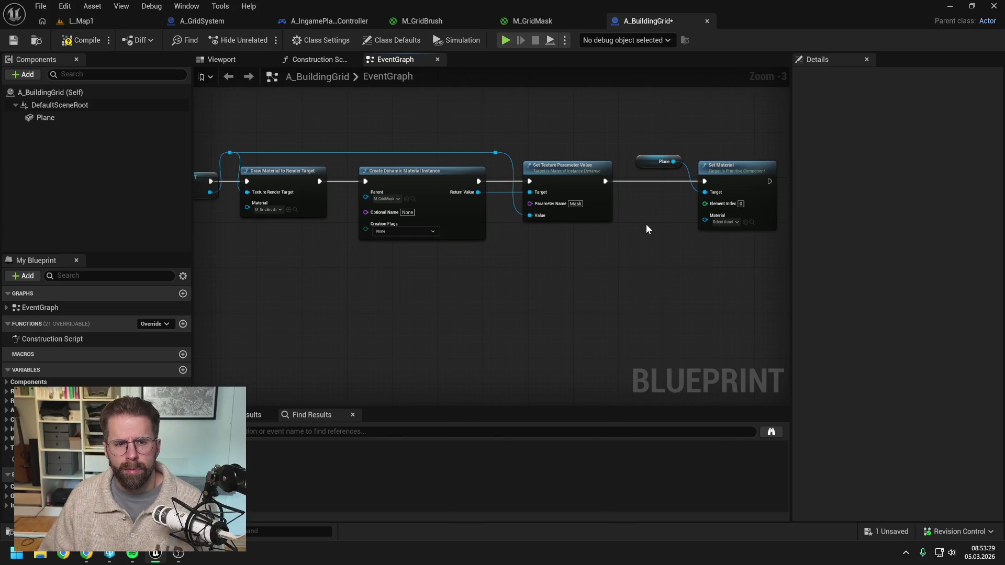
Feed the dynamic material instance into Set Material's Material input through reroute nodes
left_click_drag(539, 241, 566, 254)
double_click(524, 202)
mouse_move(530, 203)
left_mouse_down()
mouse_move(541, 148)
mouse_move(734, 235)
mouse_move(707, 149)
left_mouse_up()
double_click(707, 226)
left_click(685, 227)
scroll(685, 227, "down", 1)
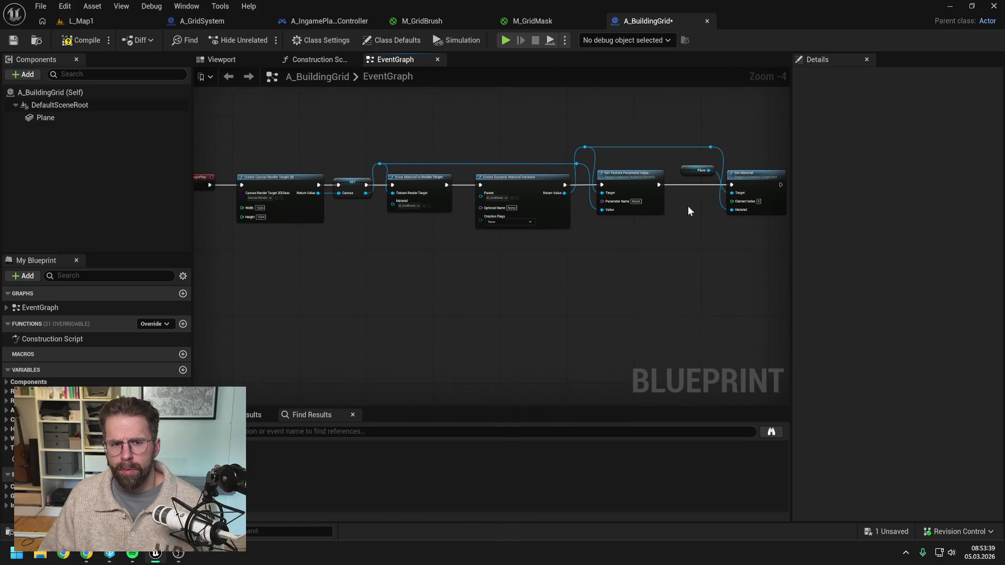
scroll(688, 206, "down", 1)
right_click(661, 234)
left_click(622, 243)
Compile A_BuildingGrid and save all modified content
left_click(76, 40)
key("ctrl+shift+s")
left_click(586, 381)
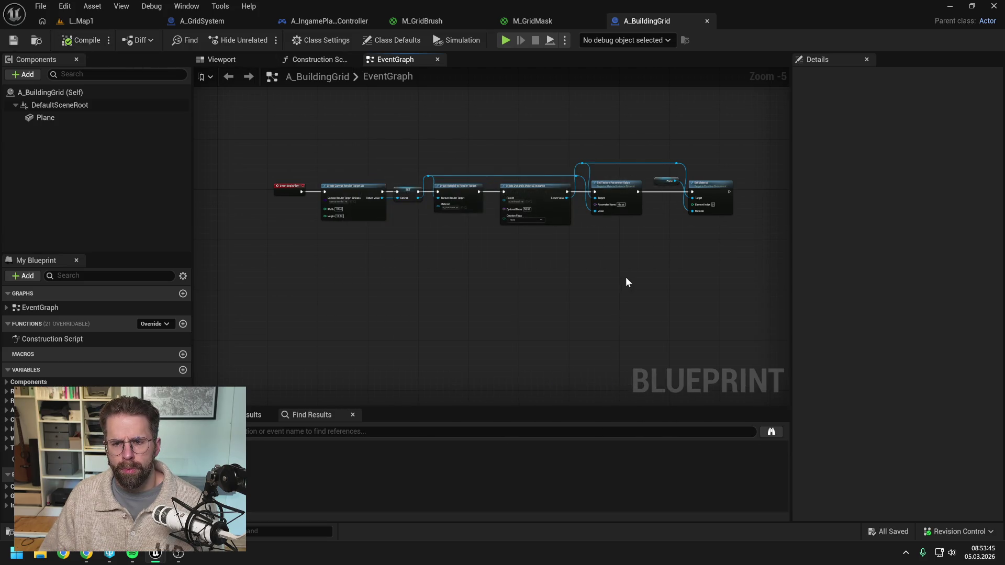
key("alt+Tab")
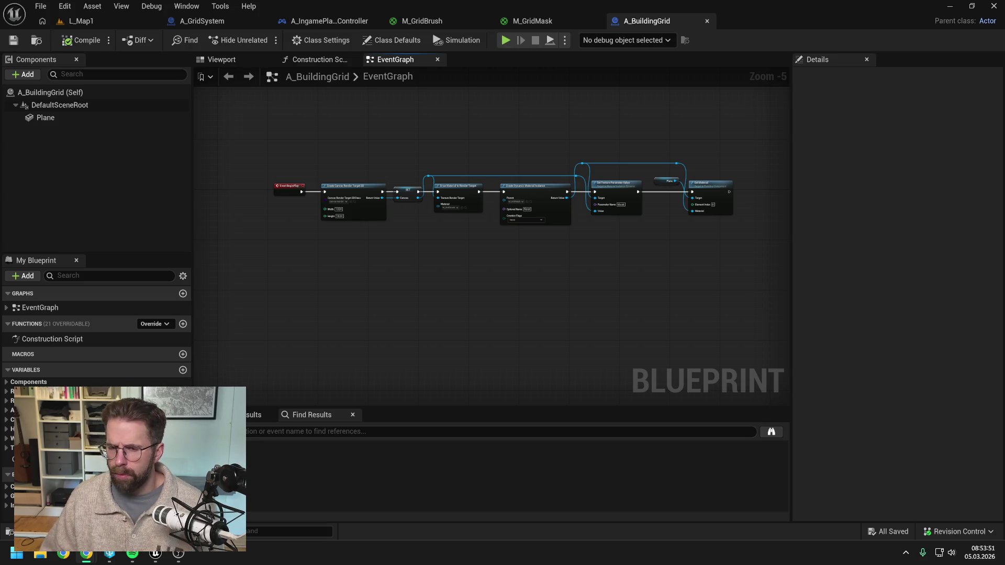
Pan along the BeginPlay chain to check it, then view the white Plane in A_BuildingGrid's Viewport
left_click(562, 270)
scroll(618, 225, "up", 1)
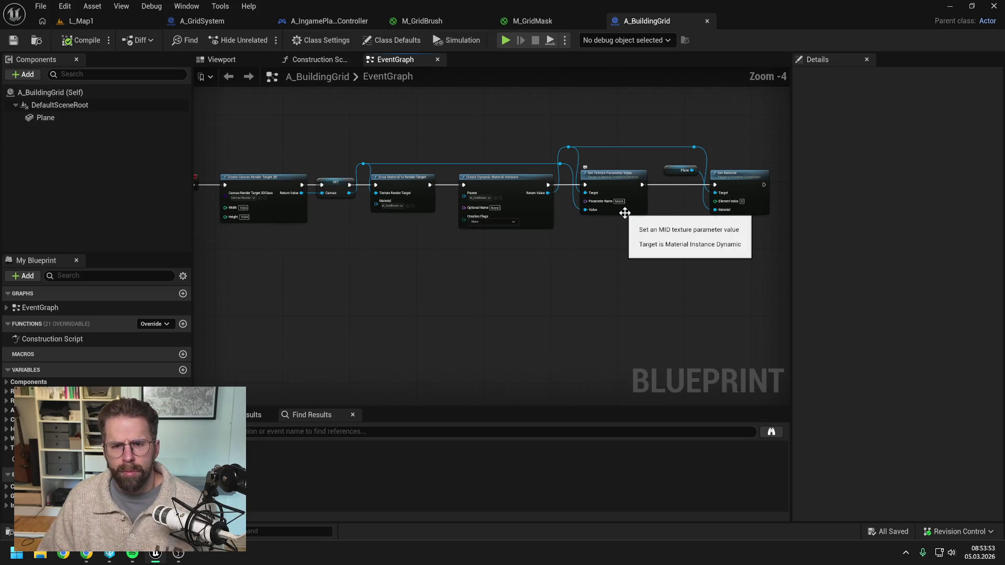
left_click_drag(554, 244, 607, 244)
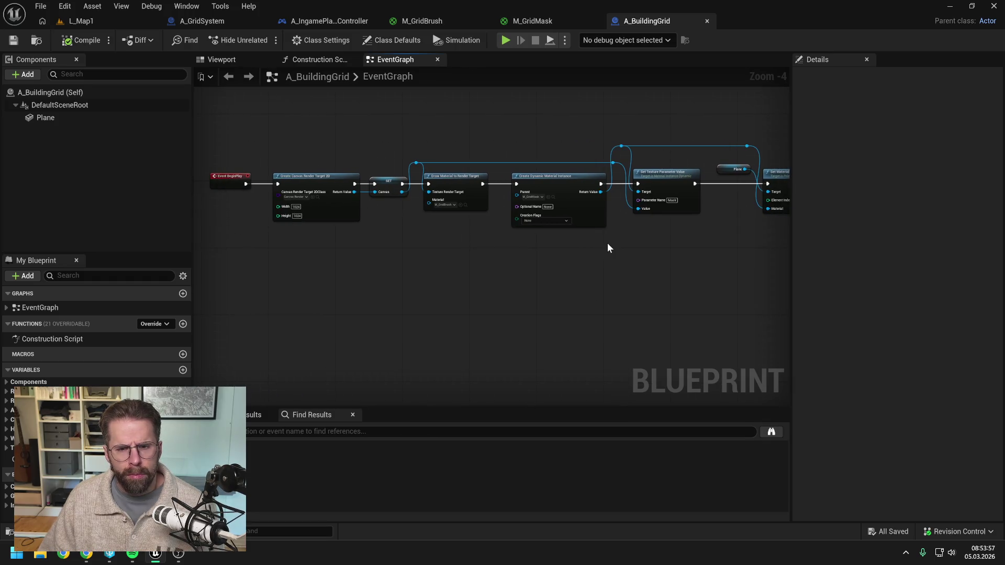
left_click_drag(640, 249, 623, 249)
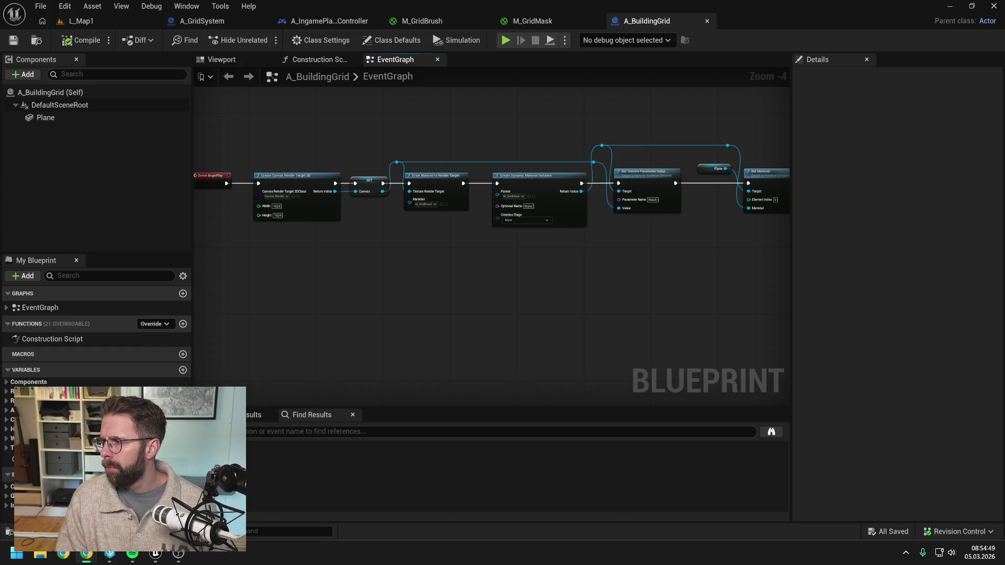
mouse_move(654, 301)
left_mouse_down()
mouse_move(666, 301)
mouse_move(629, 285)
left_mouse_up()
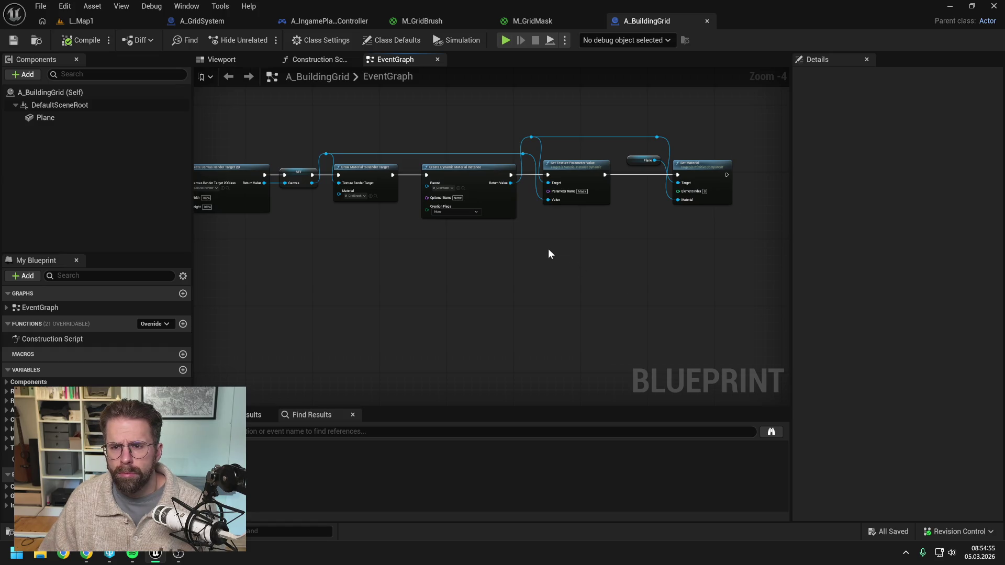
left_click(222, 60)
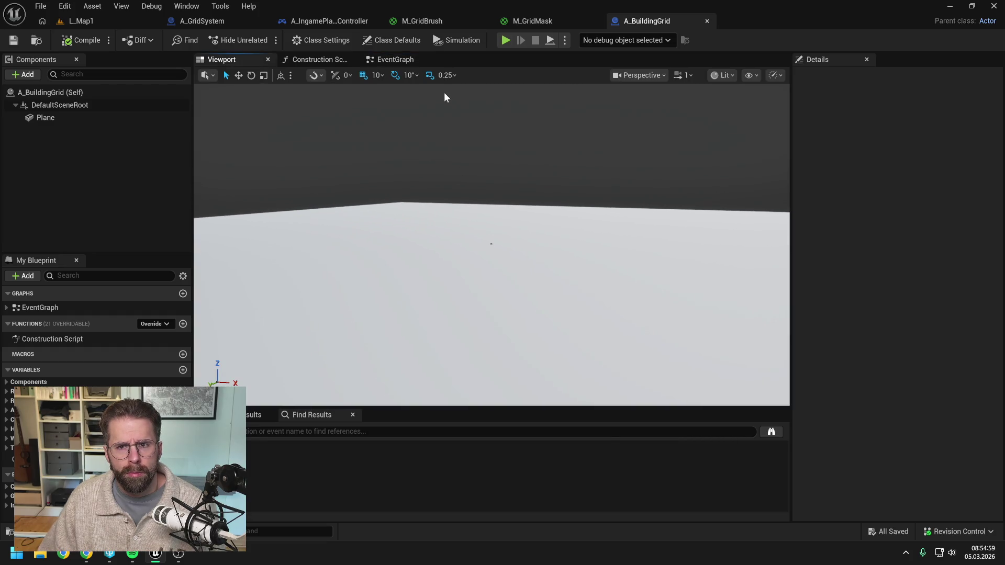
Play L_Map1, eject with F8 and fly over the green-striped grid plane
left_click(401, 63)
left_click(97, 23)
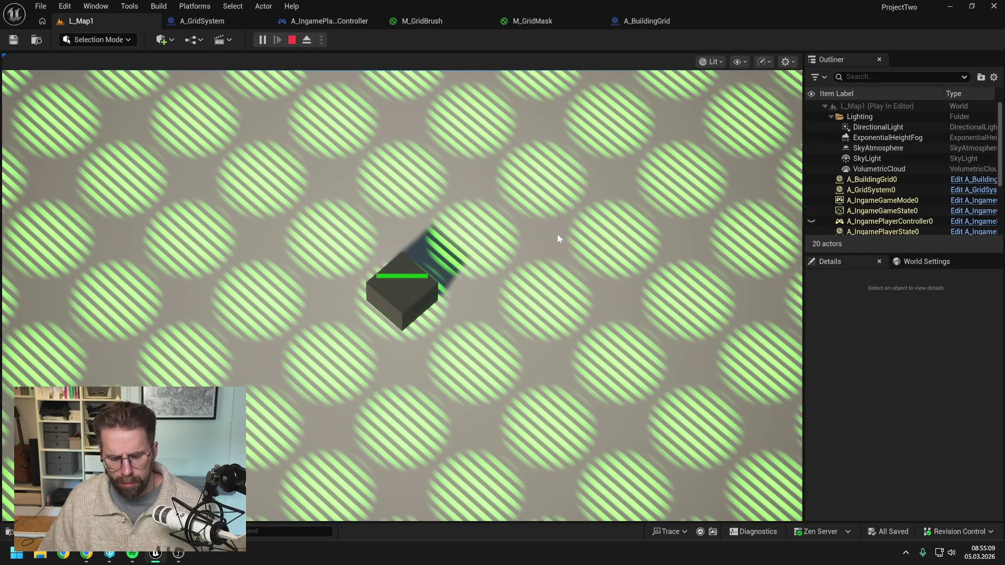
key("F8")
left_click_drag(539, 278, 539, 194)
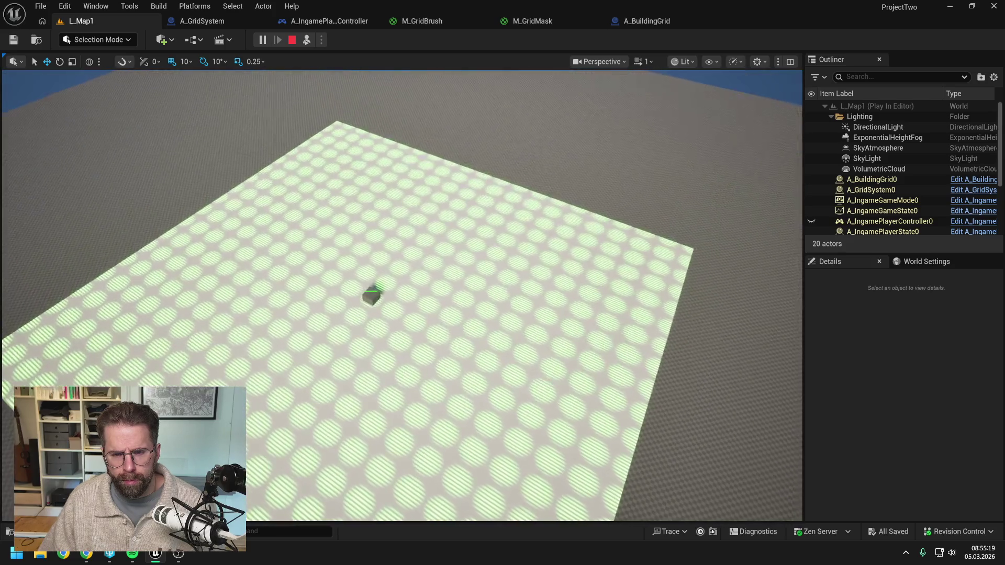
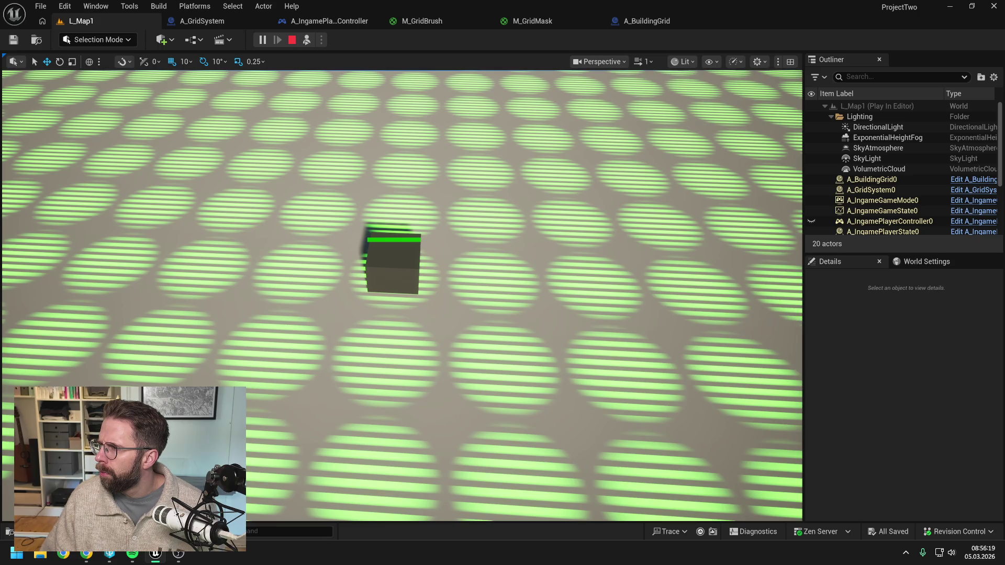
In the A_BuildingGrid event graph, add a Begin Draw Canvas to Render Target node and search 'draw material'
left_click(646, 21)
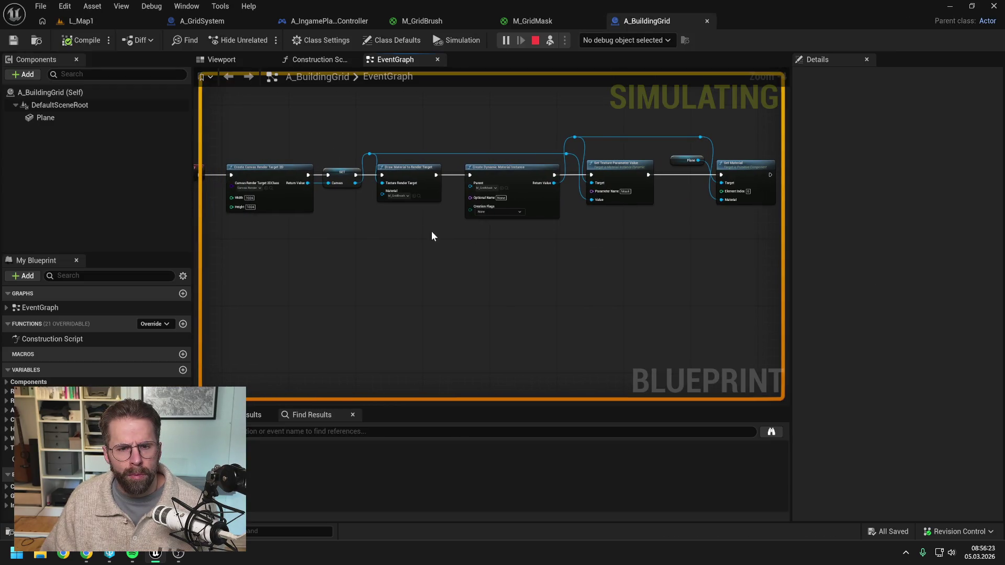
right_click(402, 254)
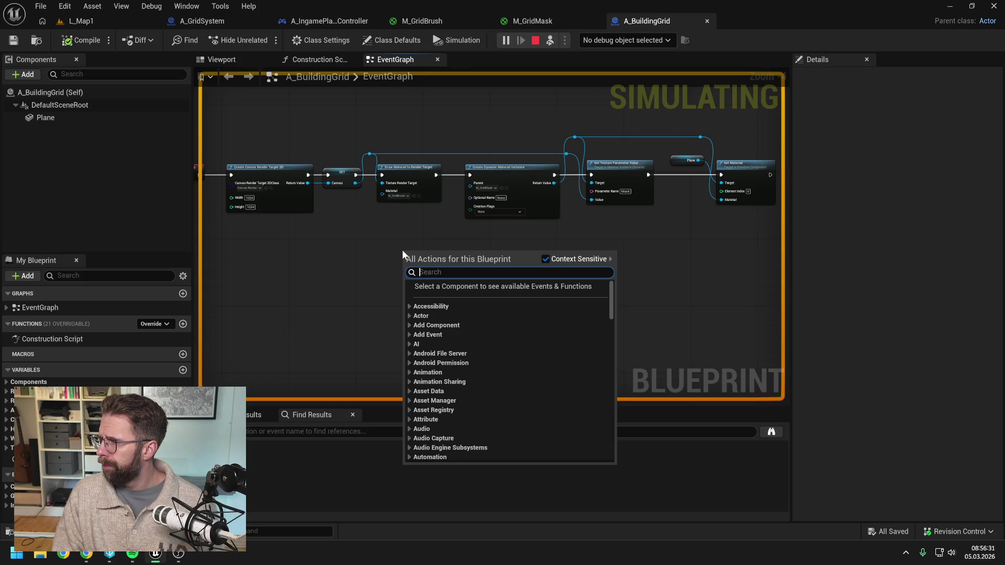
type("begin dra")
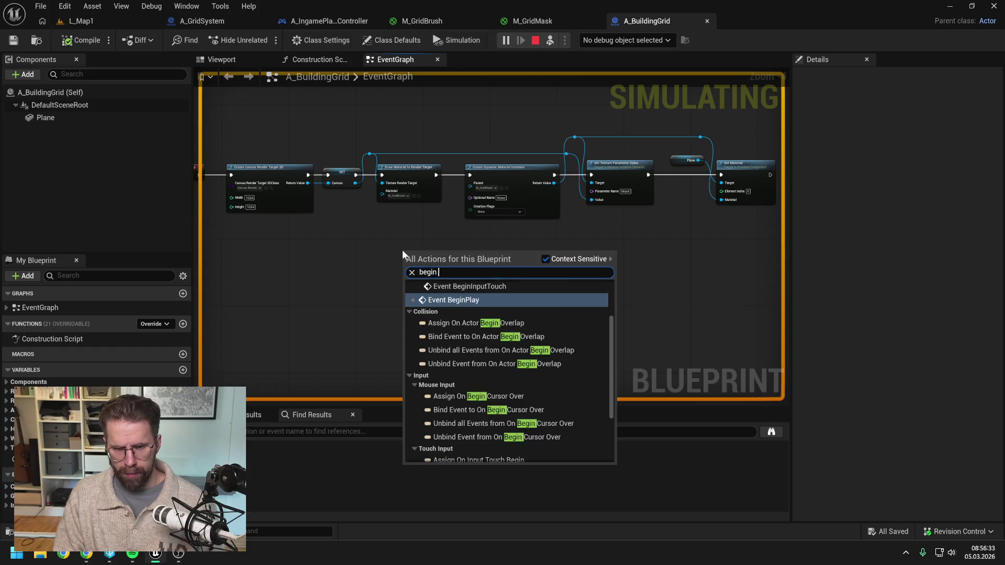
left_click(467, 296)
mouse_move(474, 261)
left_mouse_down()
mouse_move(445, 259)
mouse_move(526, 268)
left_mouse_up()
scroll(470, 265, "up", 2)
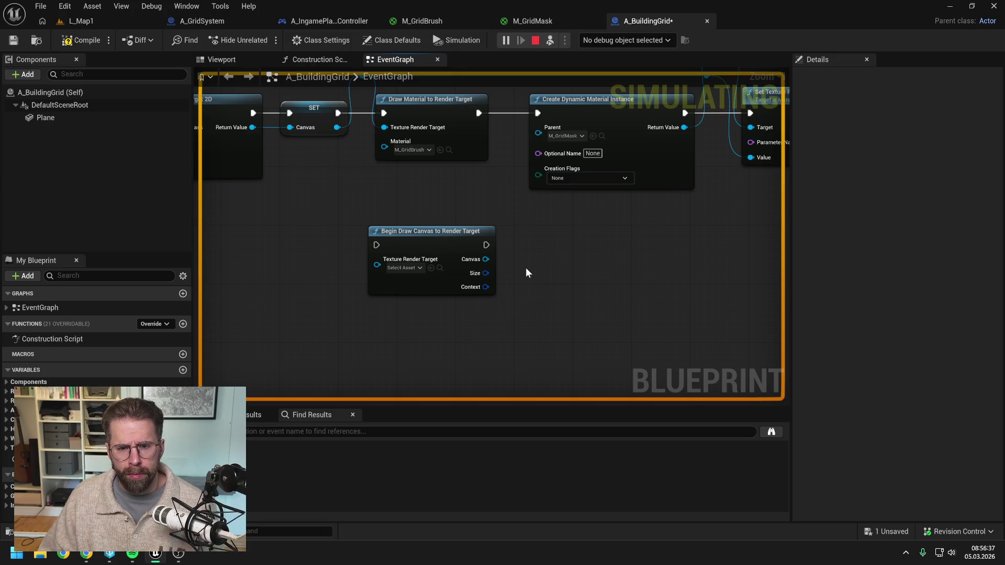
scroll(524, 268, "down", 1)
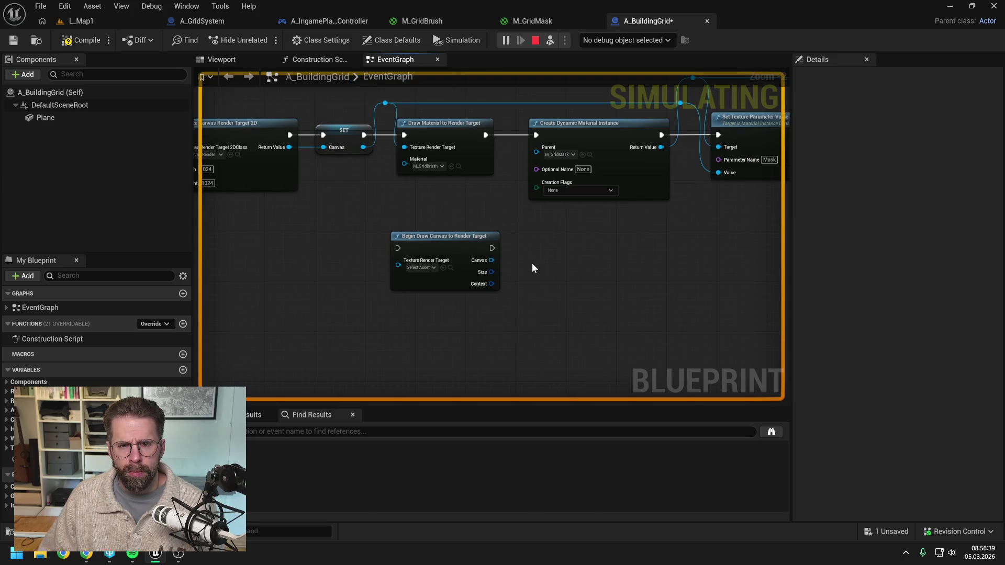
left_click_drag(542, 279, 535, 272)
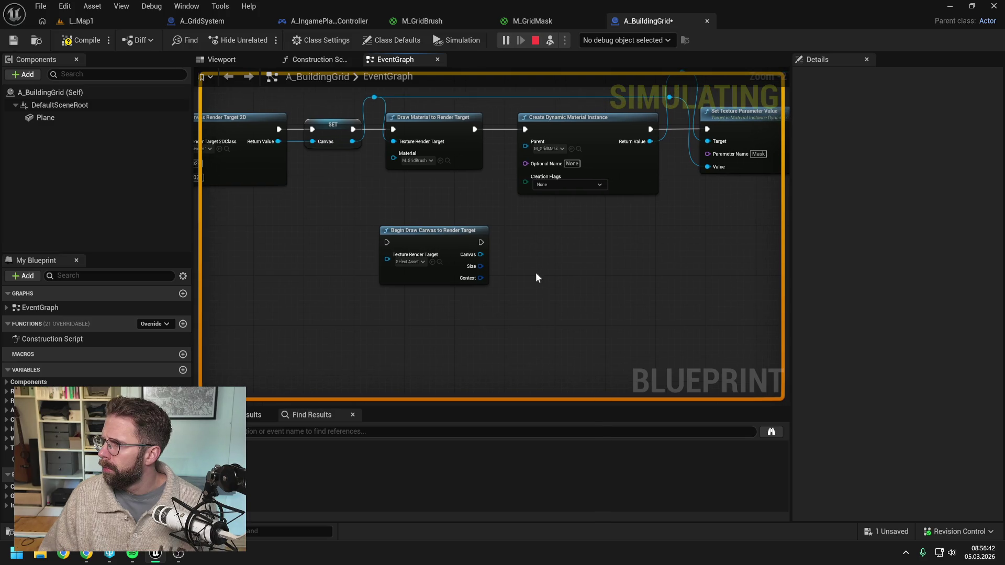
right_click(527, 323)
type("dr")
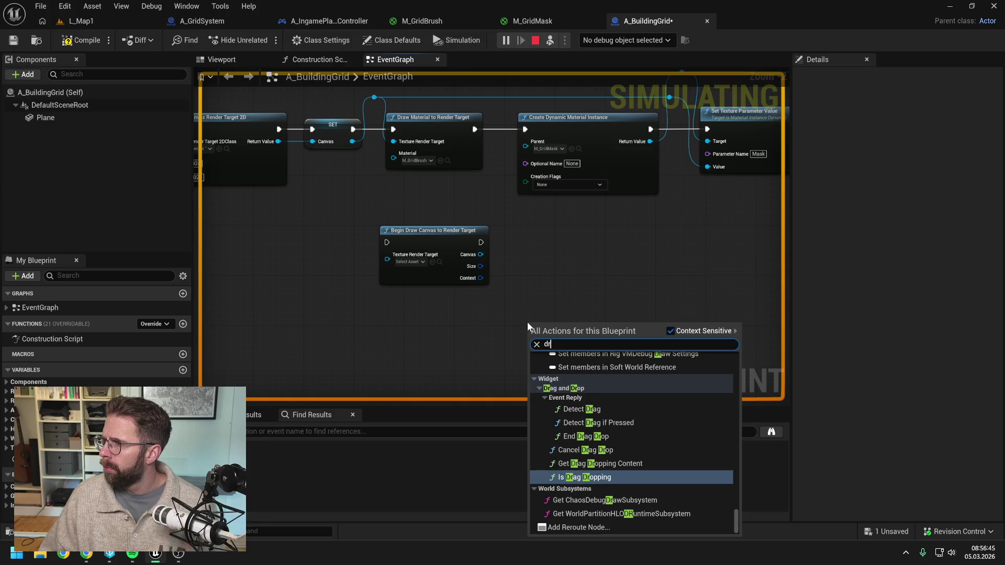
type("aw material")
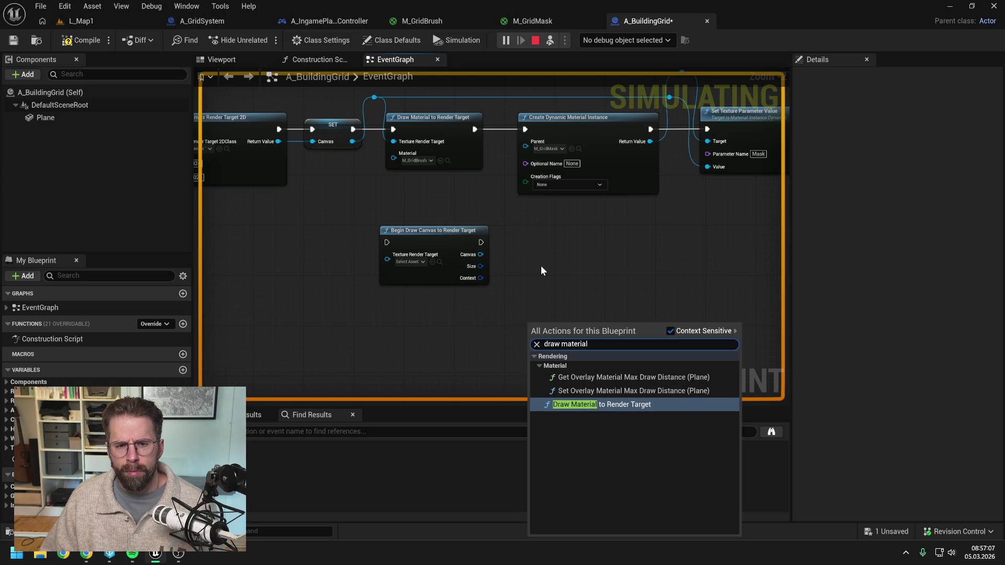
Add an End Draw Canvas to Render Target node, delete both canvas nodes, and save the blueprint
right_click(541, 265)
type("end draw")
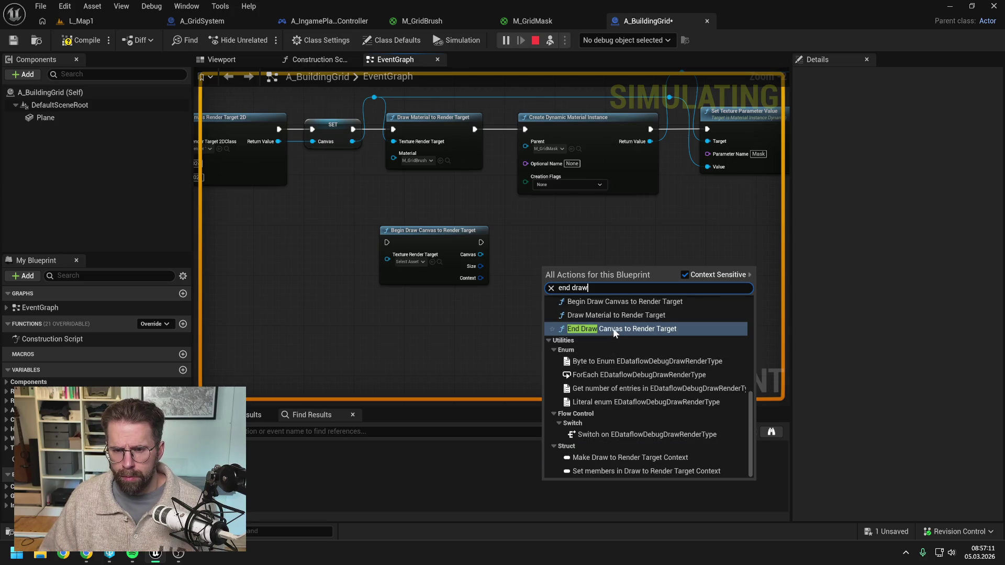
left_click(613, 329)
left_click(591, 323)
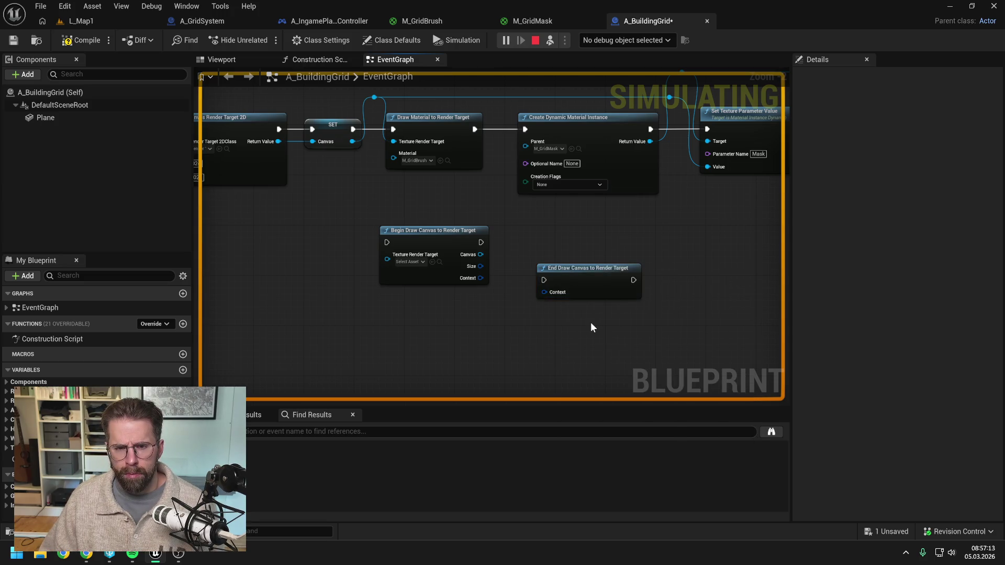
left_click_drag(385, 220, 644, 301)
key("Delete")
key("ctrl+s")
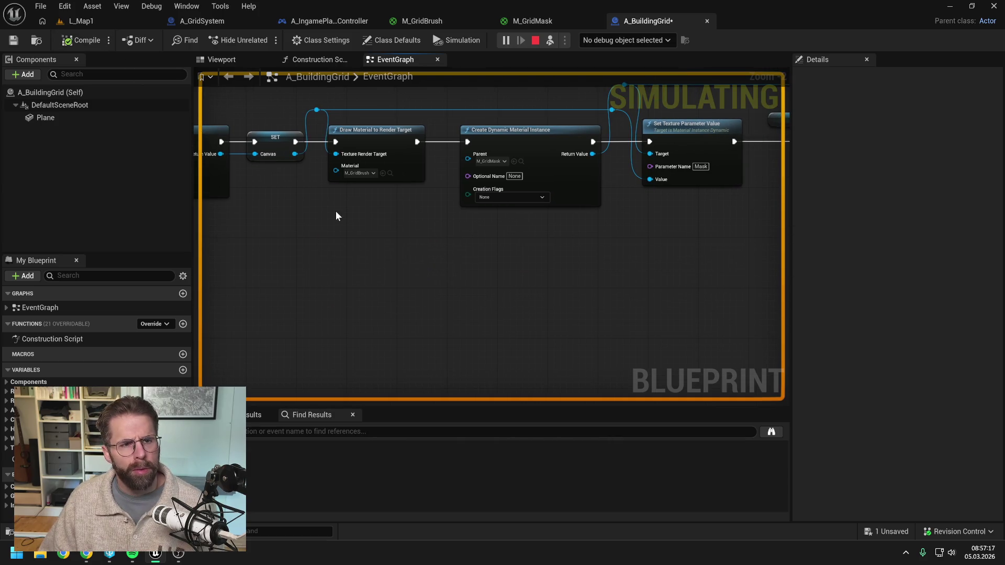
mouse_move(617, 264)
left_mouse_down()
mouse_move(492, 279)
mouse_move(545, 285)
left_mouse_up()
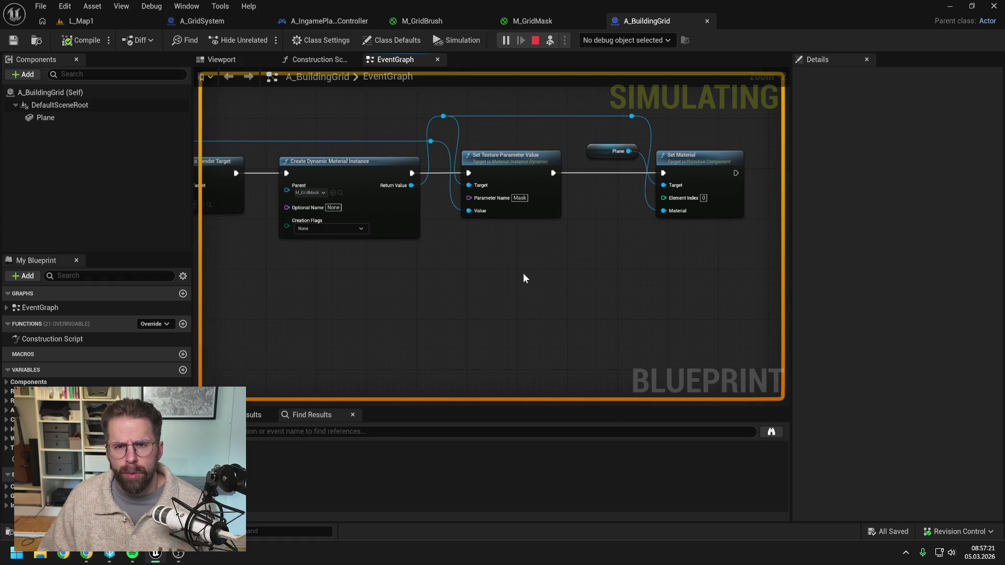
left_click(537, 24)
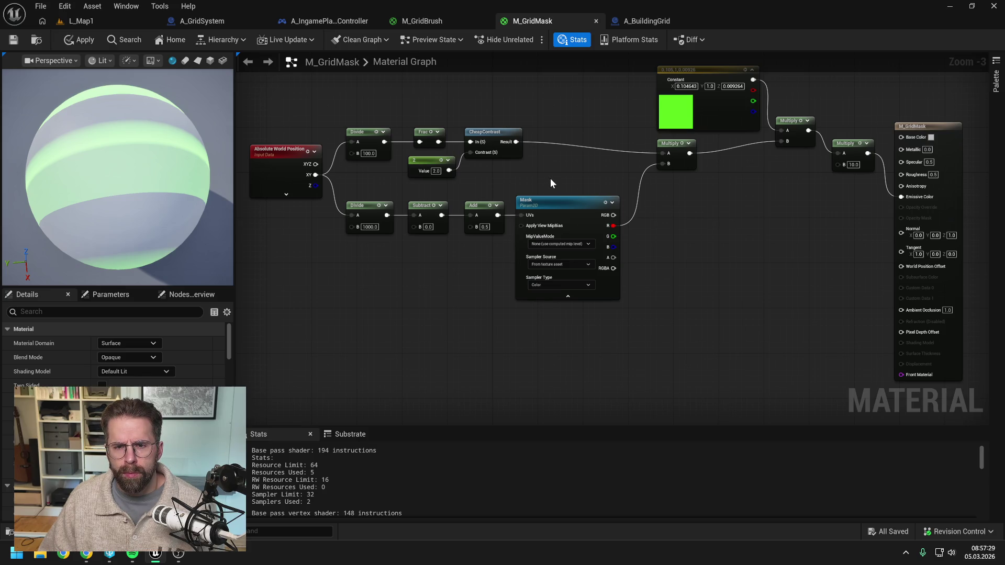
left_click(561, 205)
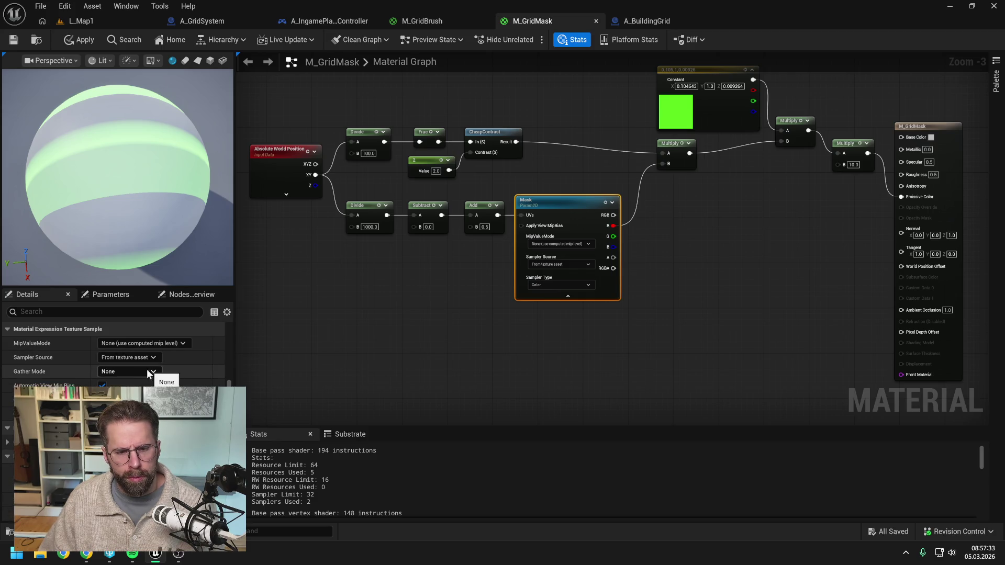
left_click(661, 22)
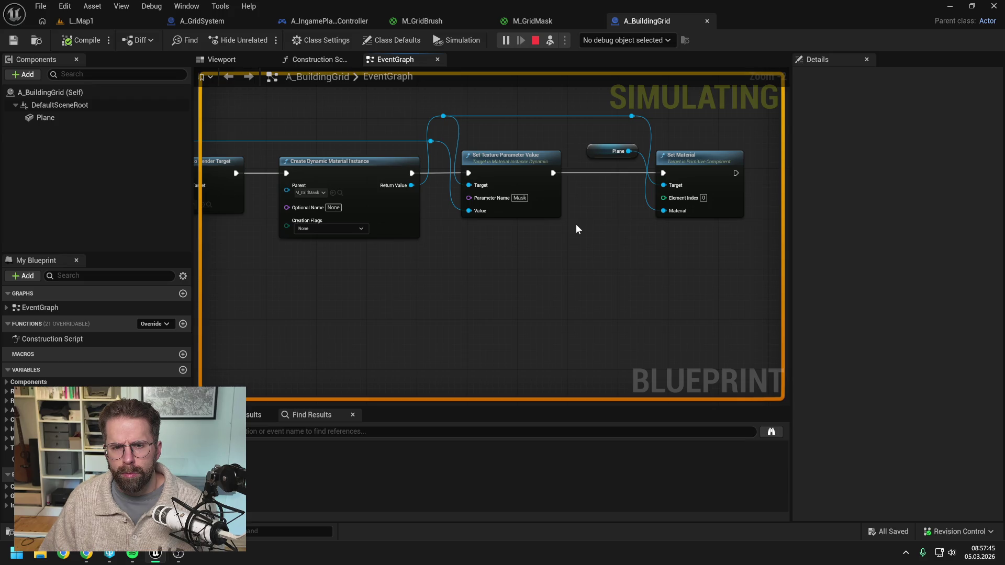
mouse_move(576, 224)
left_mouse_down()
mouse_move(621, 218)
mouse_move(592, 223)
left_mouse_up()
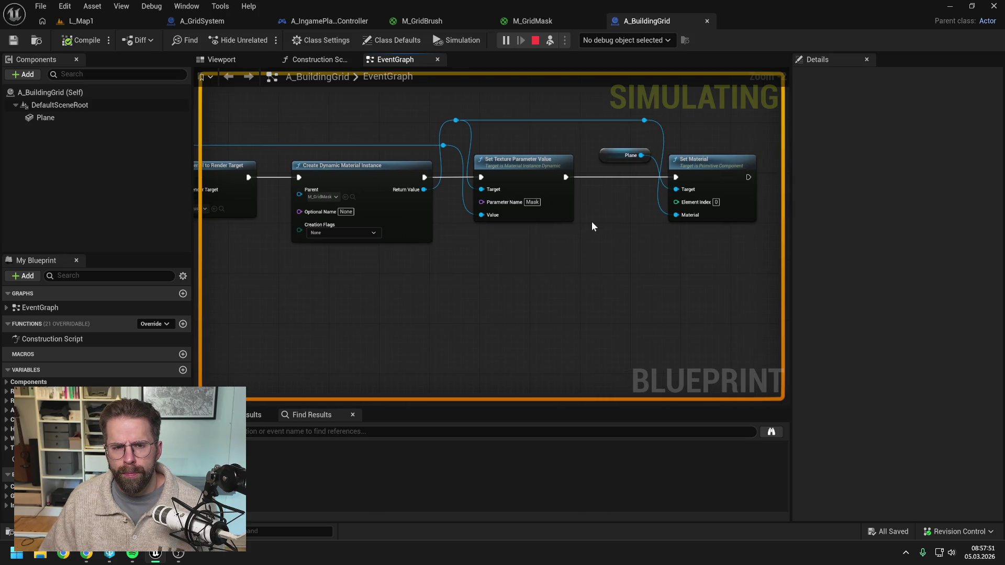
left_click(81, 21)
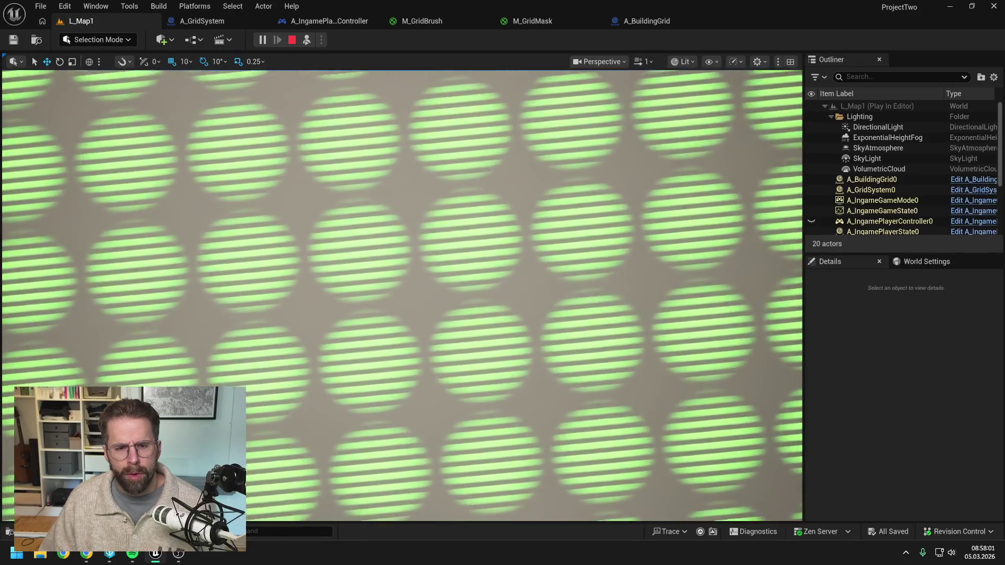
Apply and save the pending M_GridMask edits, then select the Mask texture sample node
left_click(532, 21)
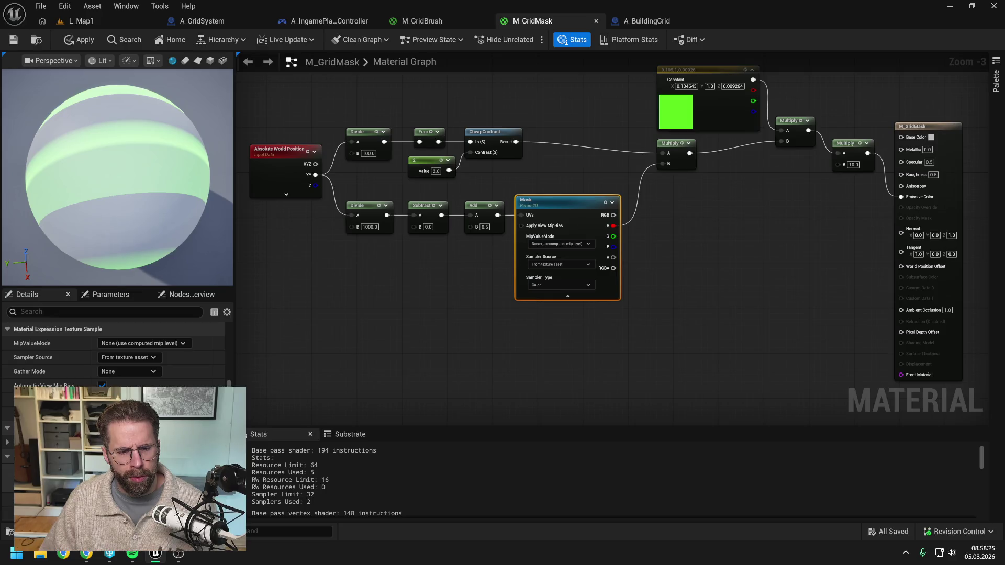
left_click(342, 336)
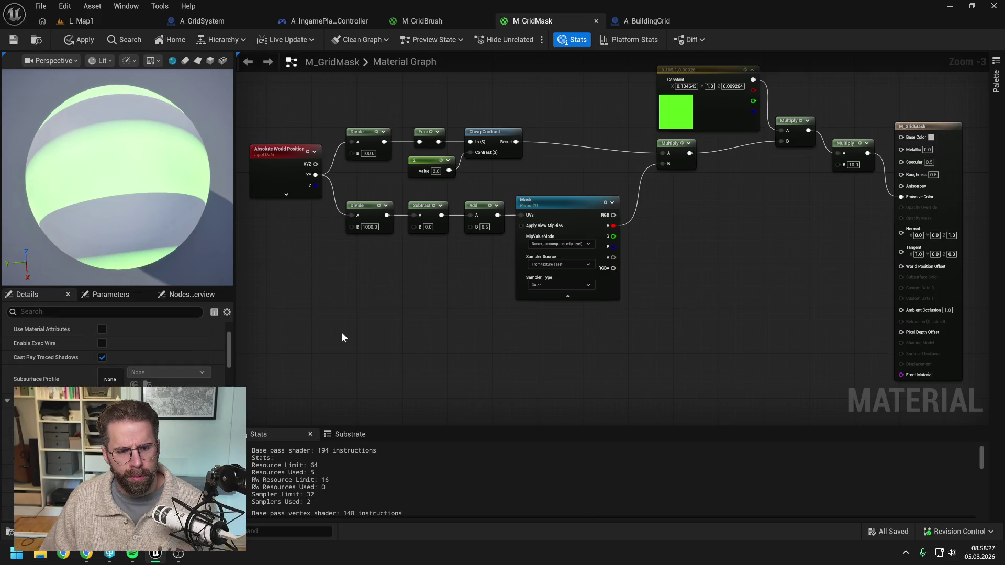
left_click(73, 39)
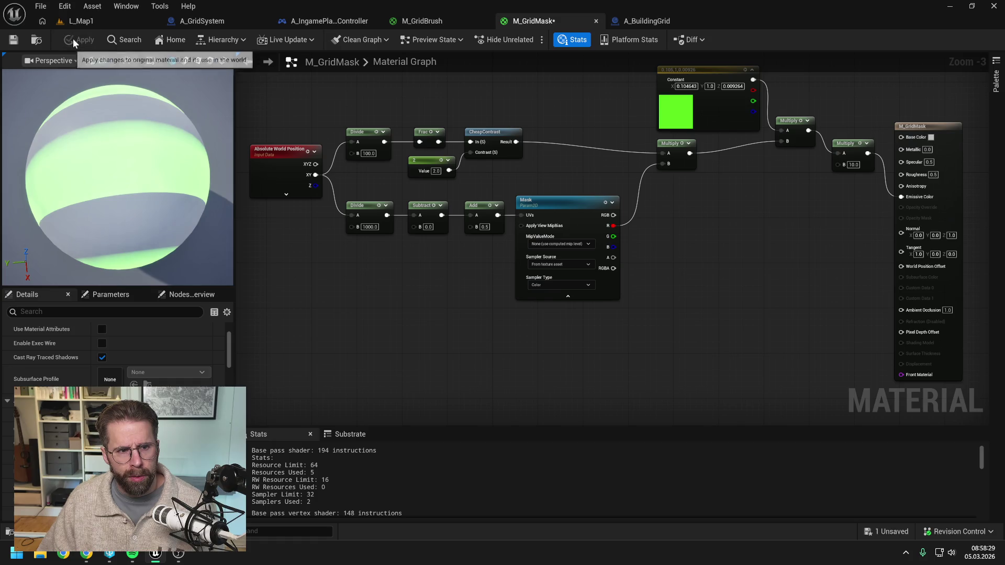
left_click(13, 39)
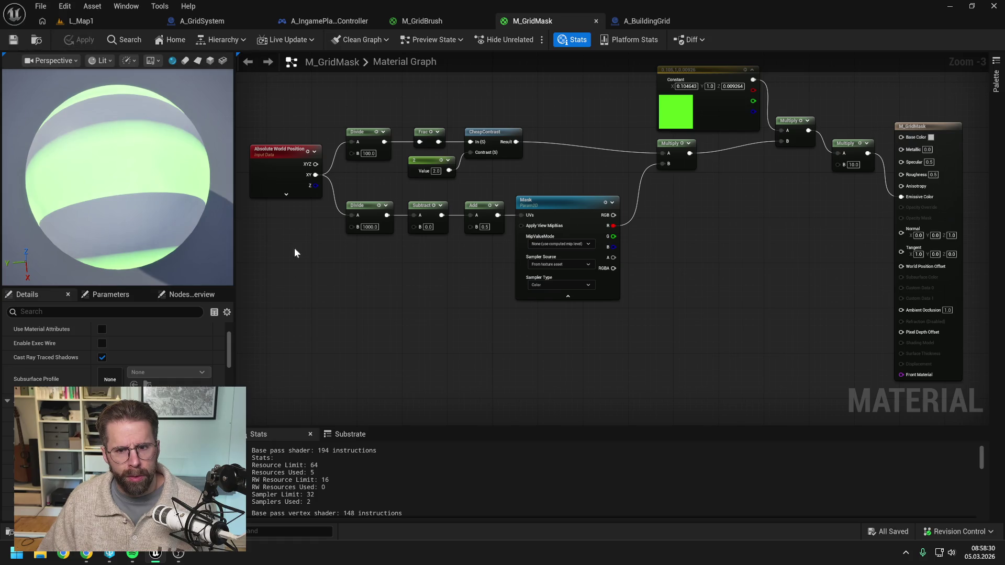
left_click(576, 209)
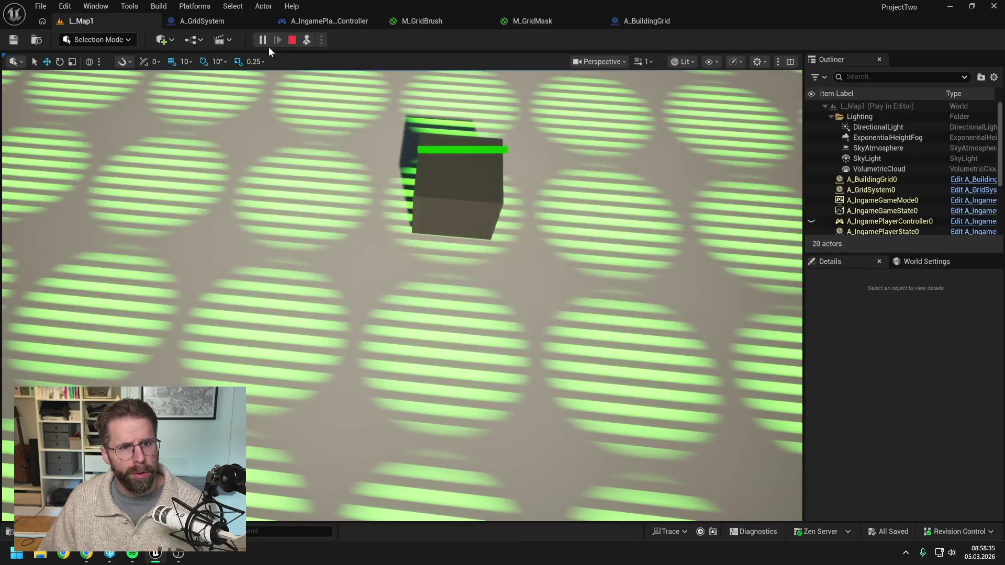
Stop and restart play twice to check the grid overlay, then return to the A_BuildingGrid event graph
key("Escape")
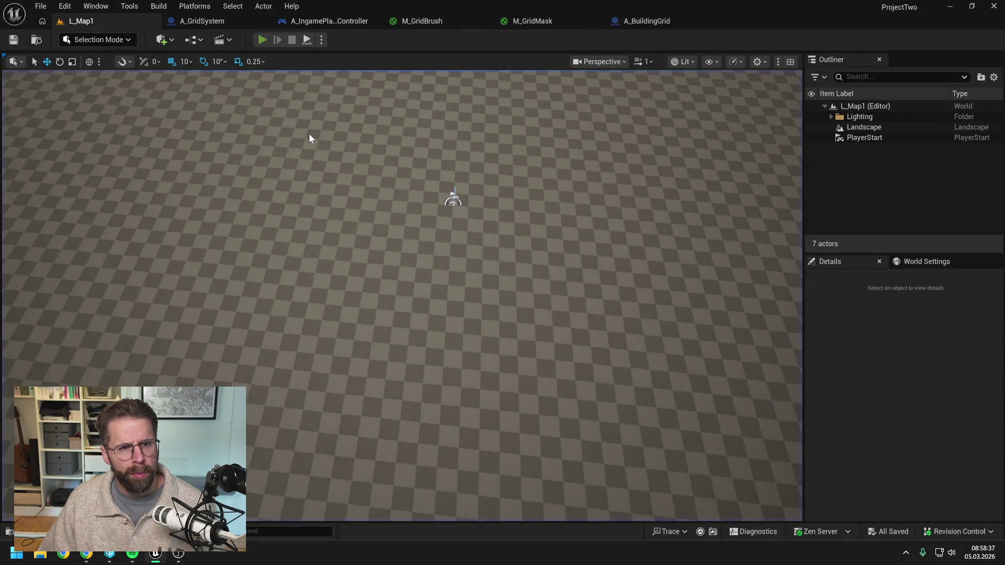
key("alt+p")
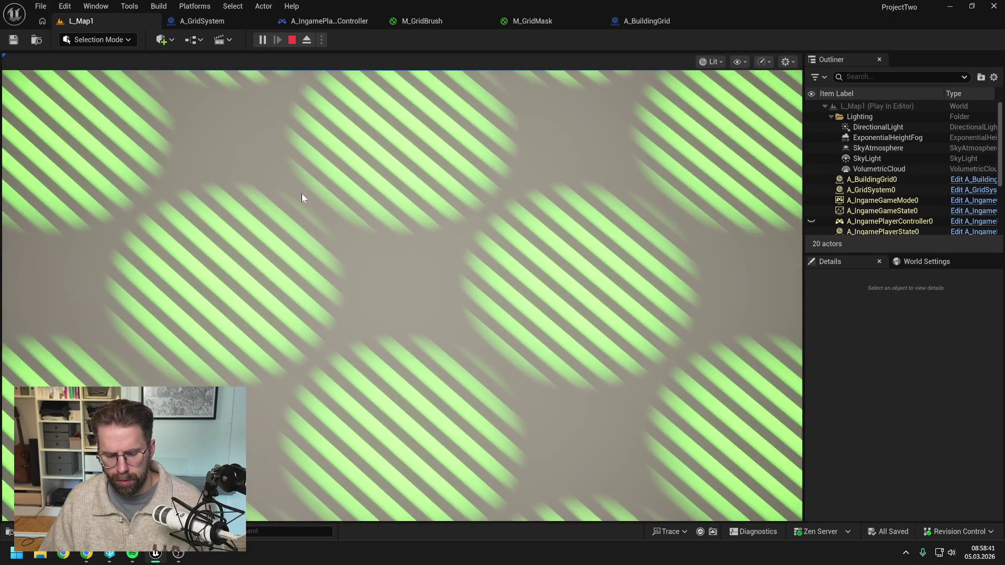
key("Escape")
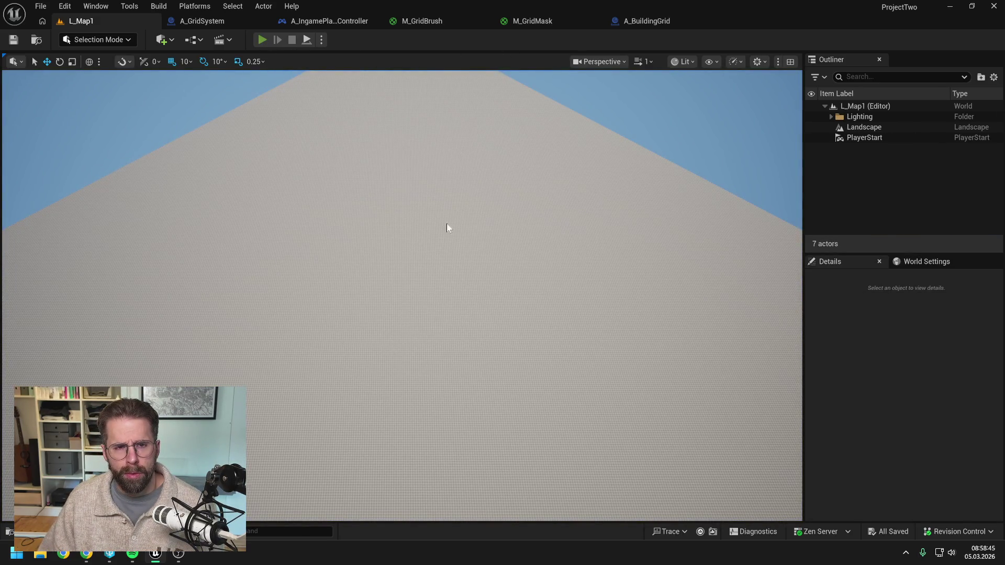
key("alt+p")
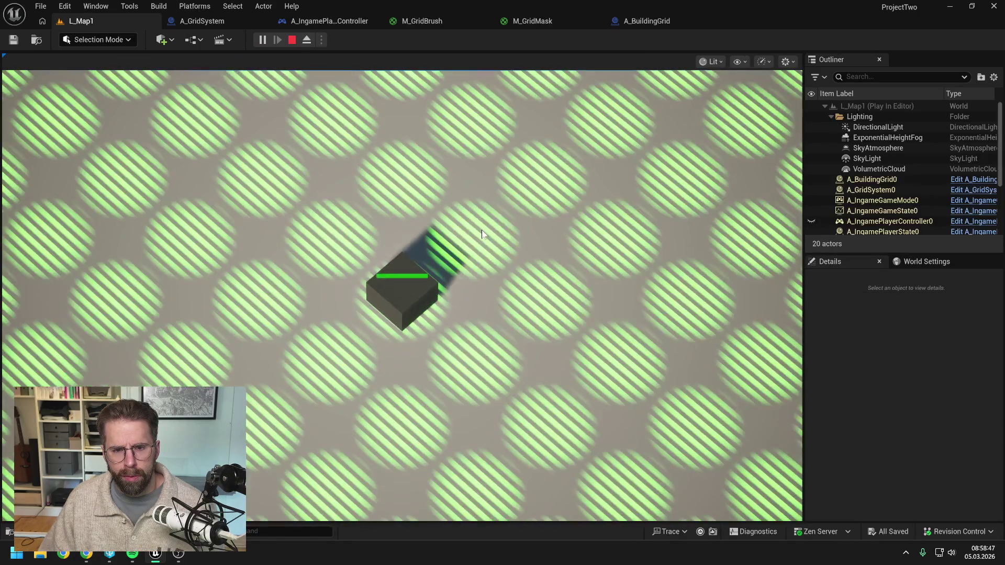
left_click(539, 227)
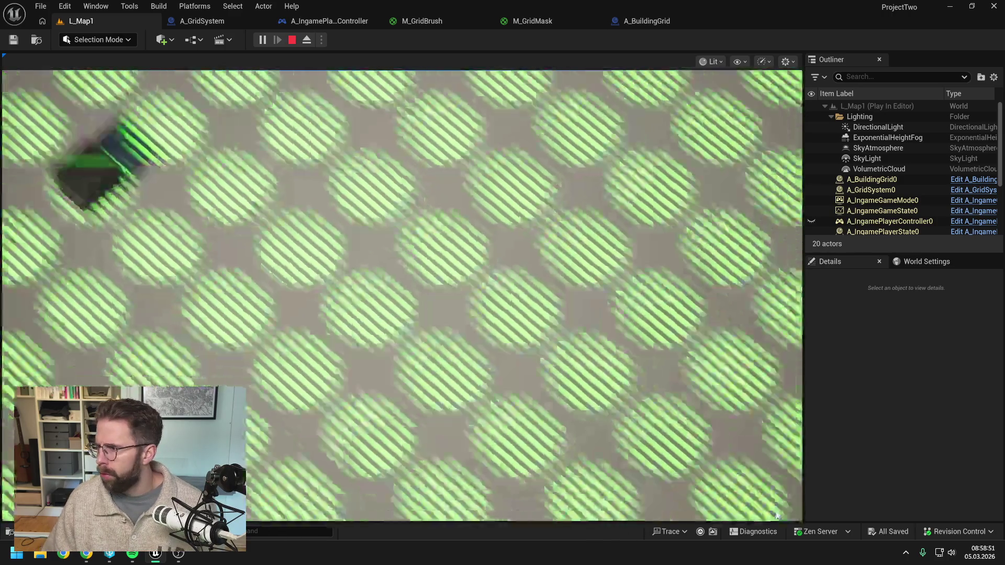
key("Escape")
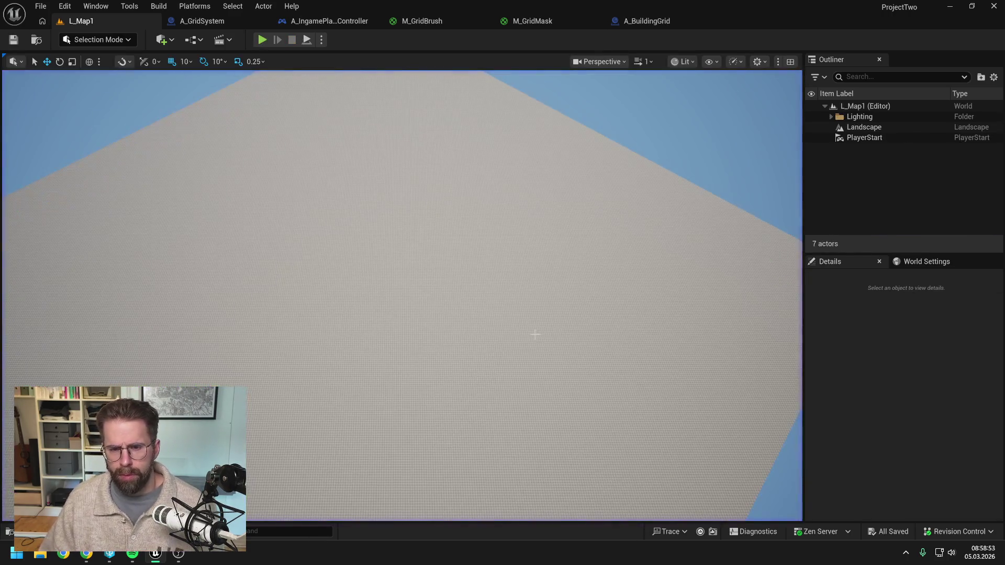
key("alt+Tab")
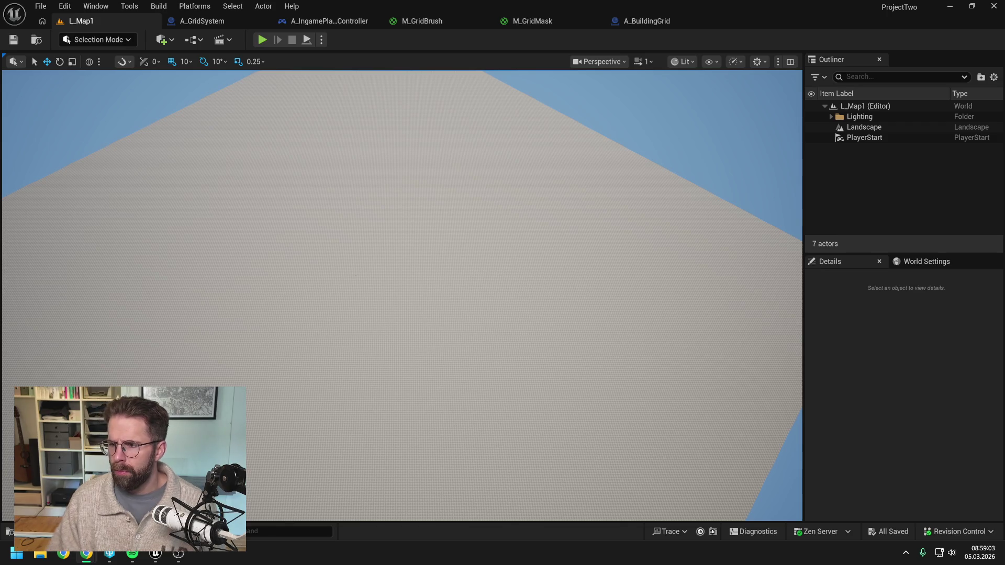
left_click(635, 22)
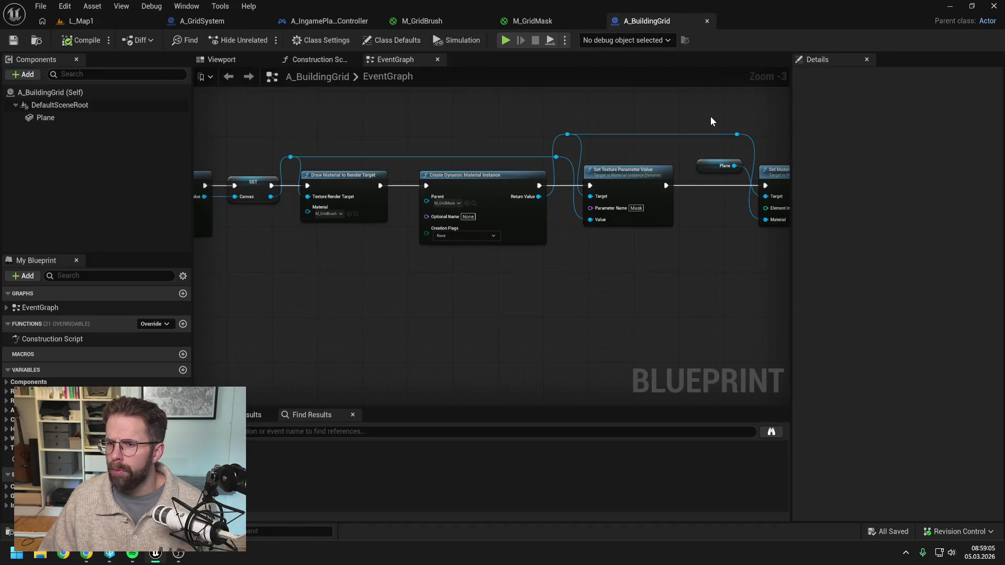
Pan the A_BuildingGrid event graph left, then switch to the M_GridMask material graph
left_click_drag(603, 120, 555, 121)
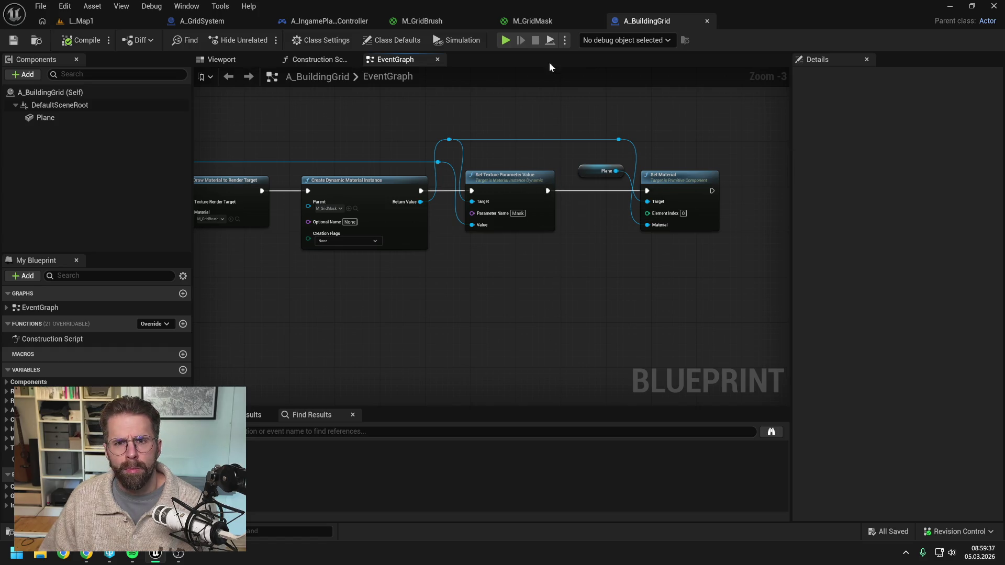
left_click(551, 25)
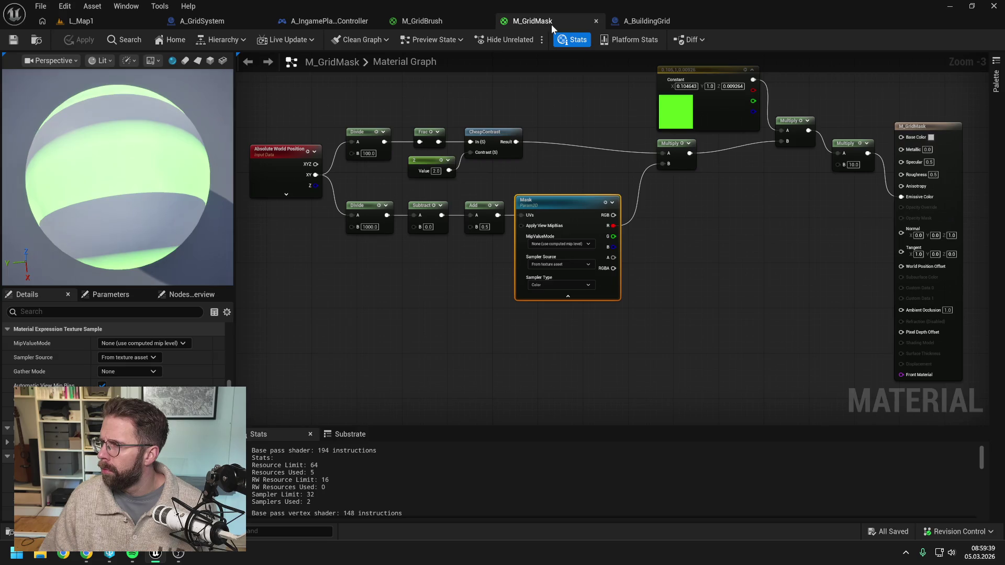
scroll(578, 157, "down", 1)
left_click(668, 224)
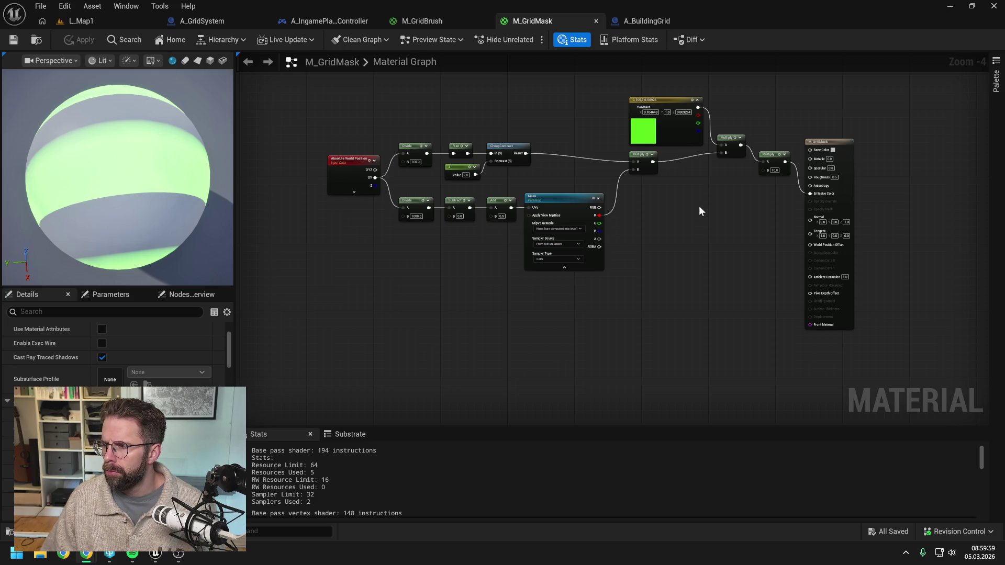
left_click(700, 210)
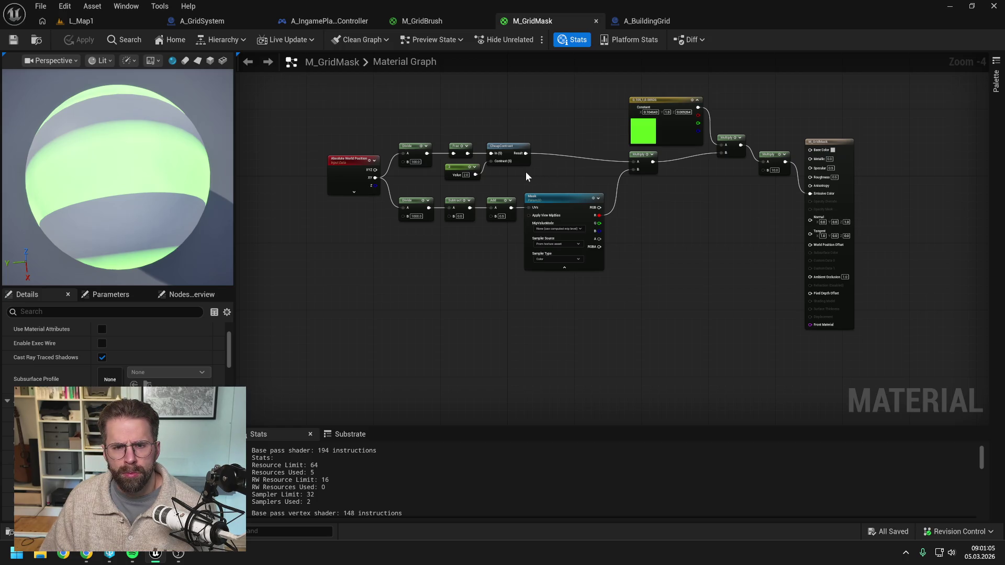
scroll(526, 178, "up", 1)
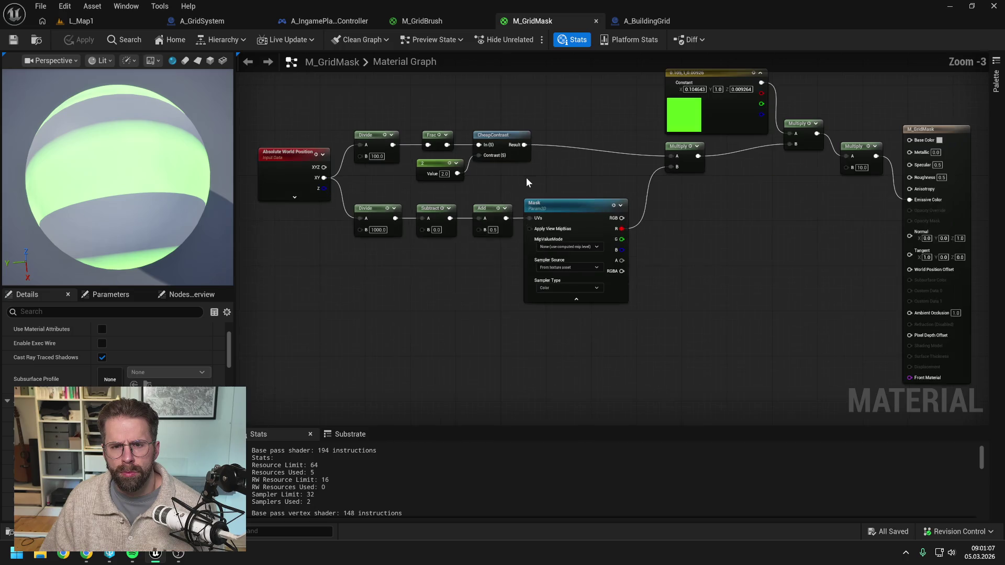
left_click_drag(526, 178, 574, 171)
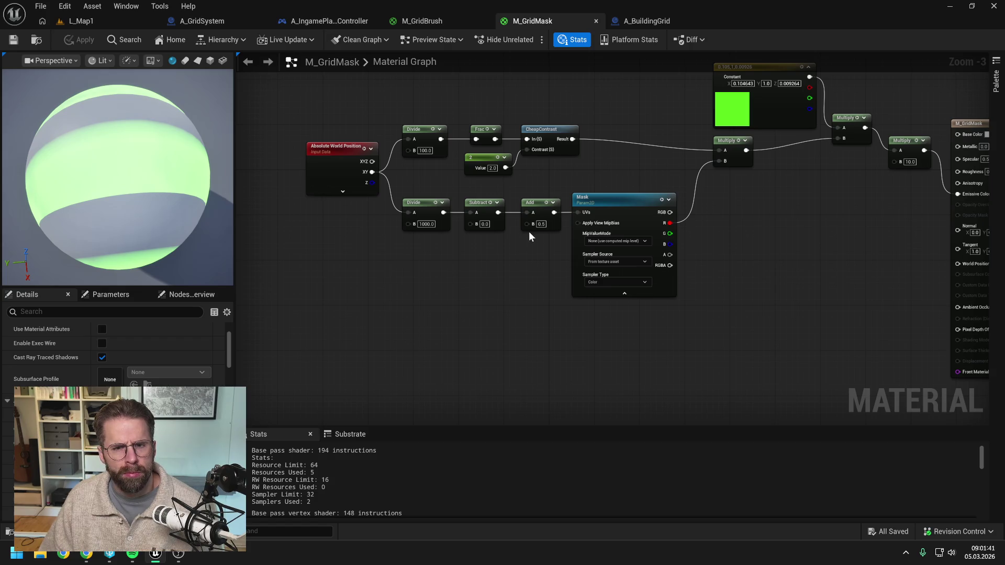
left_click(492, 168)
Try CheapContrast values 5, 100, 2, 5, 100 and 10, settling on 2
type("5")
key("Return")
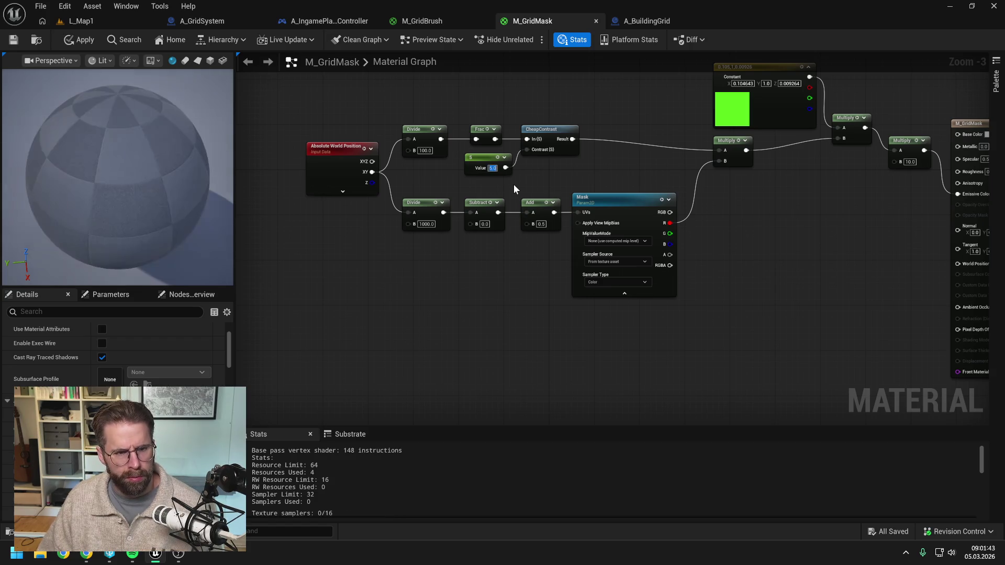
type("100")
key("Return")
type("2")
key("Return")
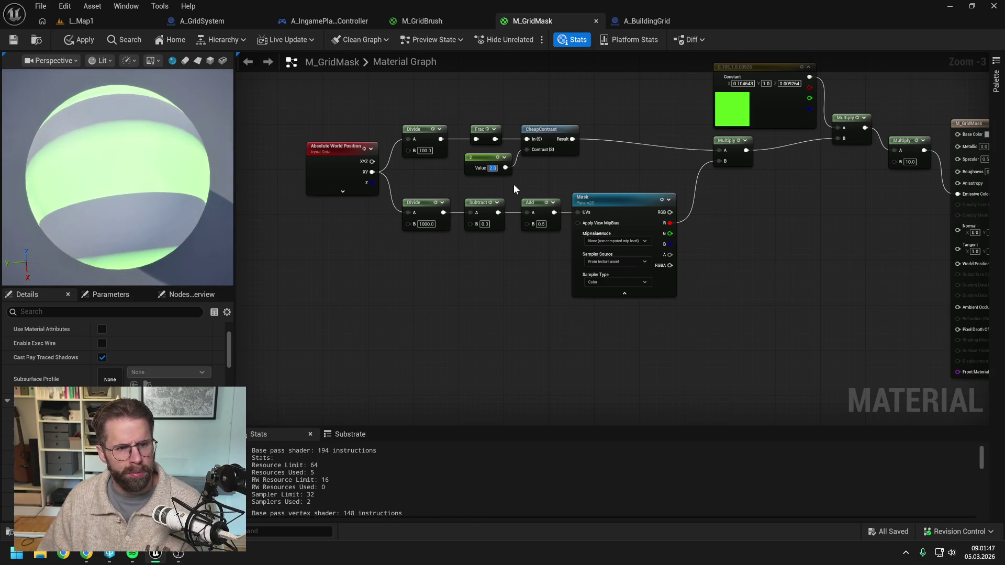
type("5")
key("Return")
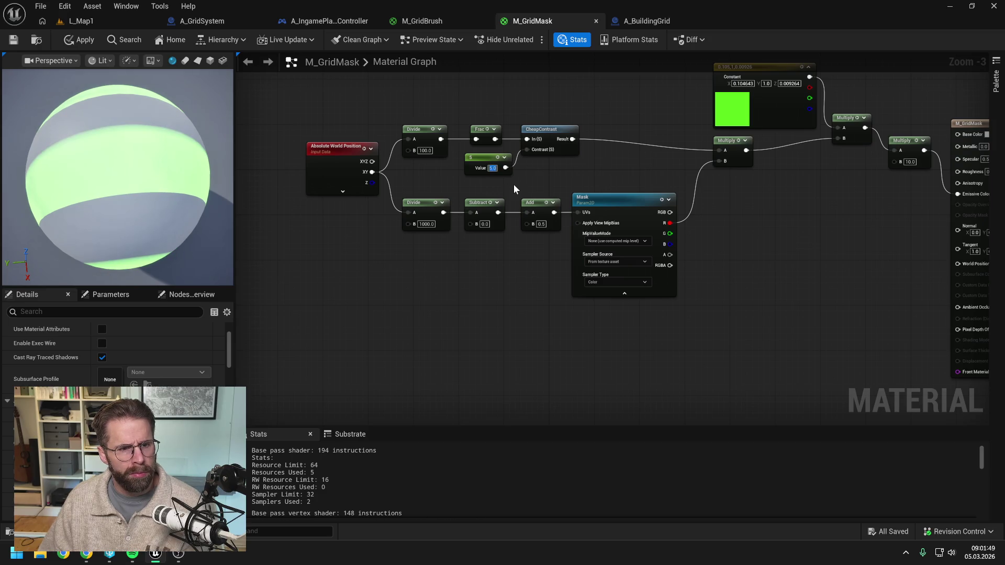
key("Return")
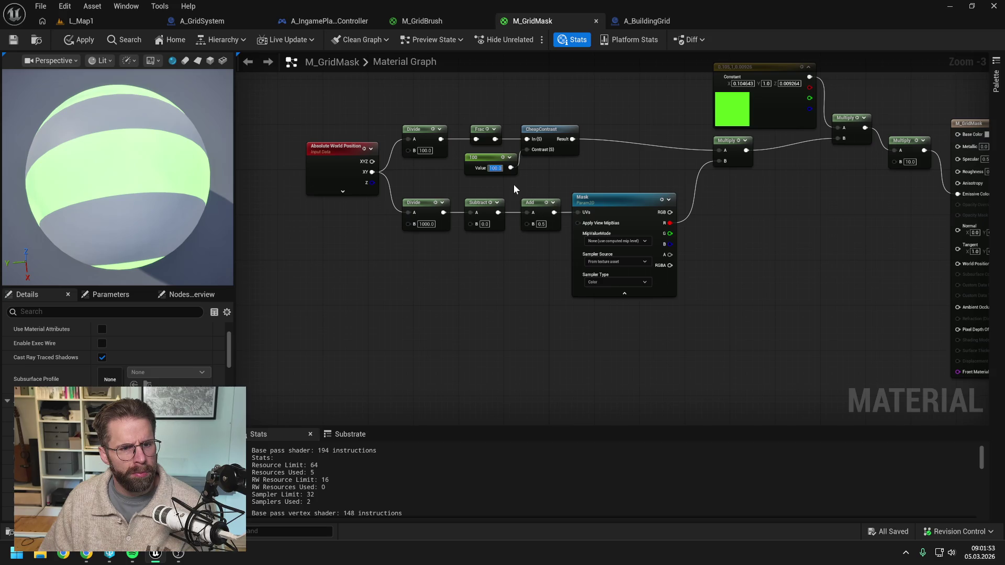
type("10")
key("Return")
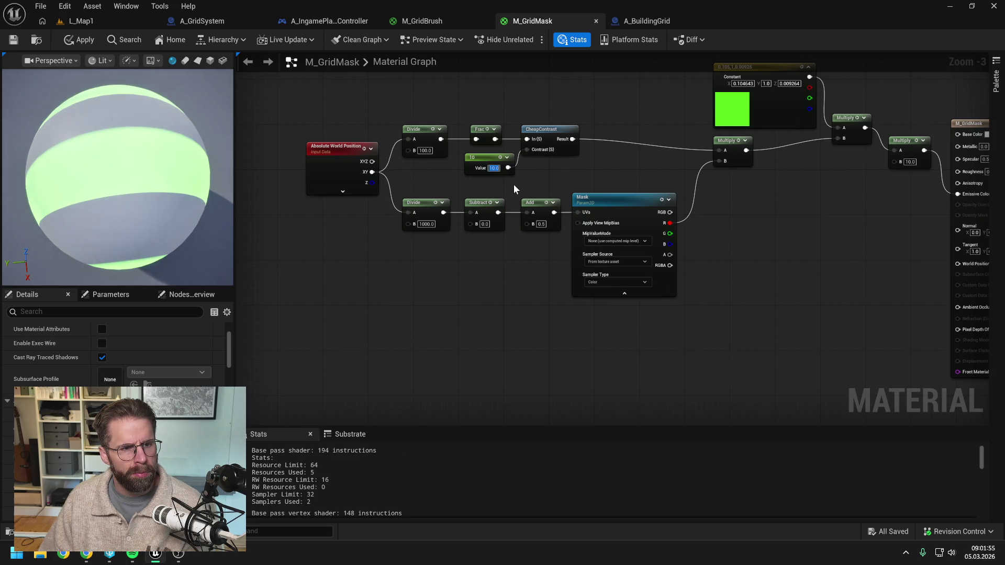
type("2")
key("Return")
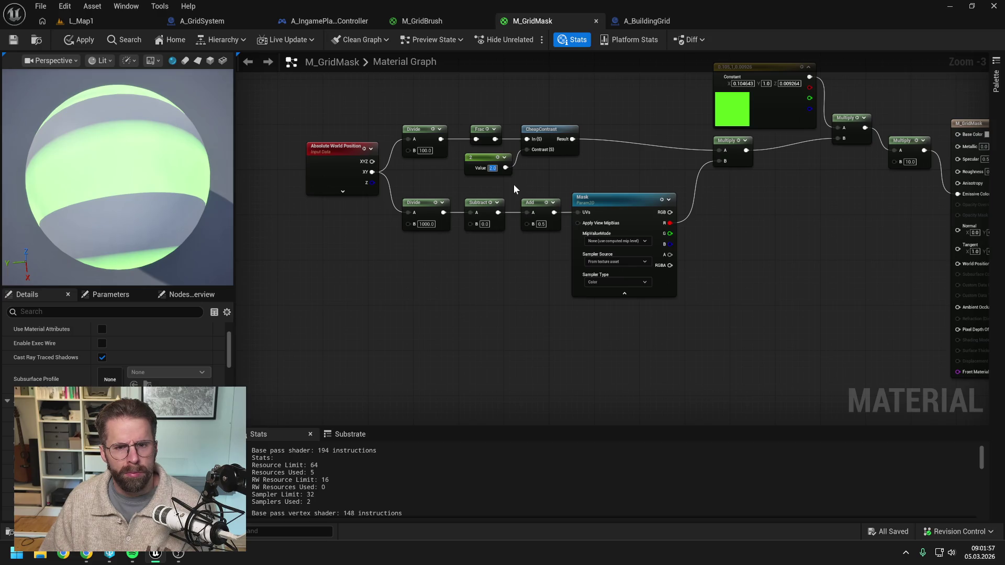
Set the stripe Divide B to 10, wire Mask R into the colour Multiply, and apply
left_click(425, 150)
type("500")
key("Return")
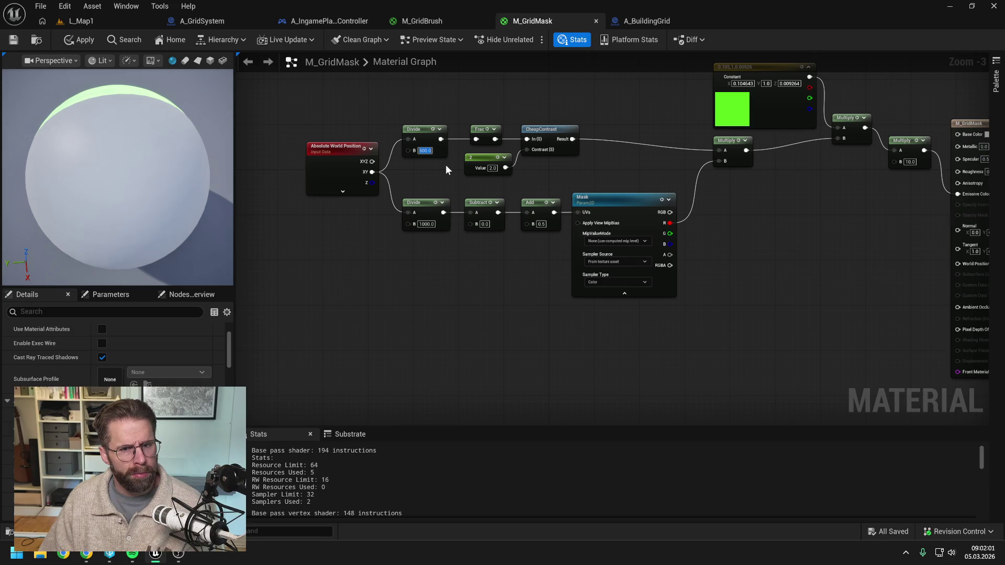
type("100")
key("Return")
type("50")
key("Return")
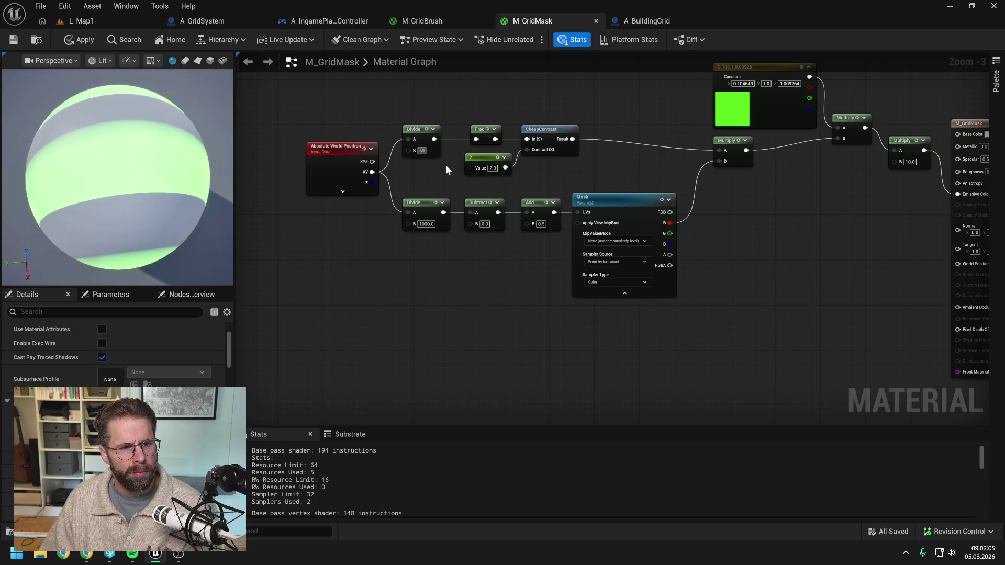
type("10")
key("Return")
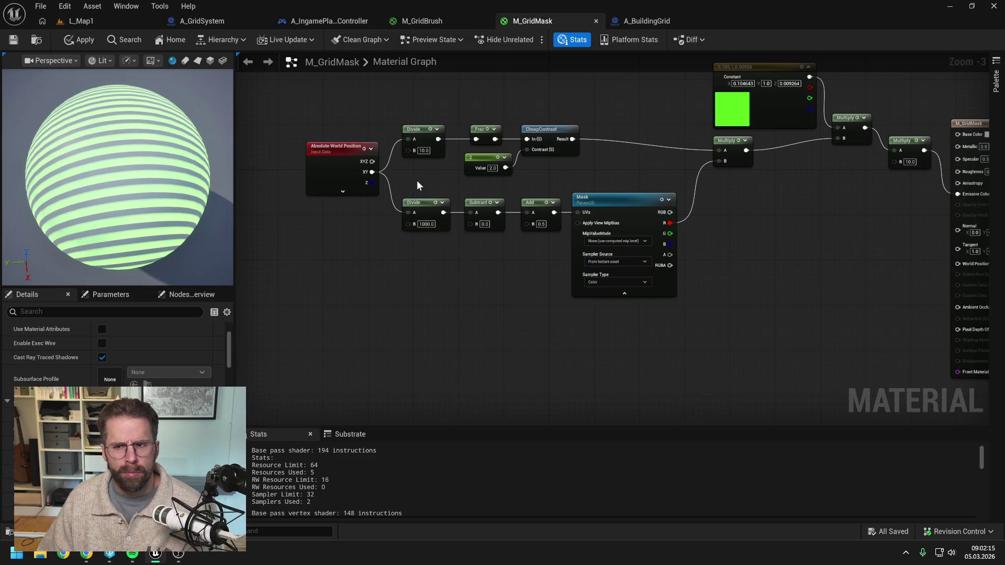
left_click_drag(671, 223, 840, 139)
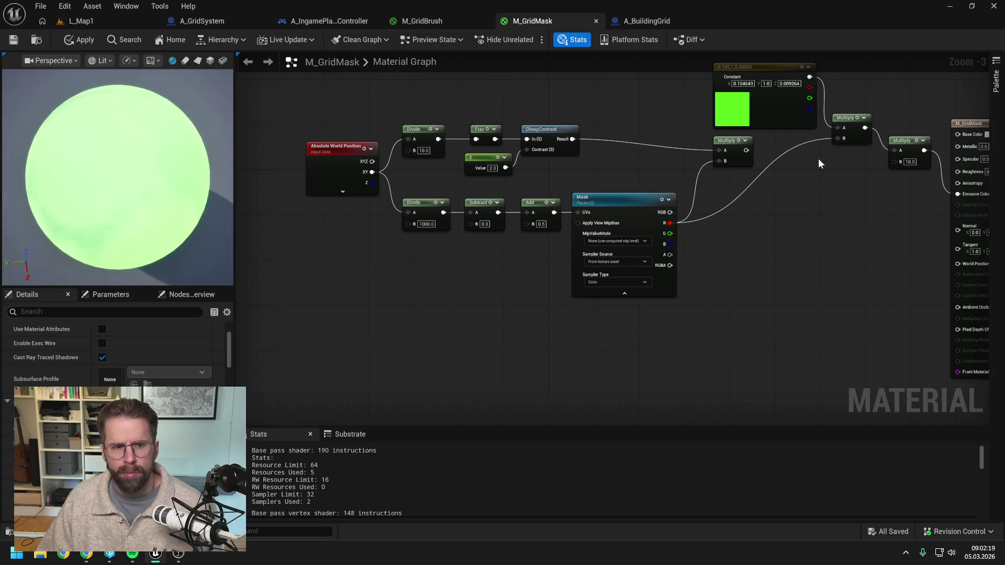
left_click(69, 40)
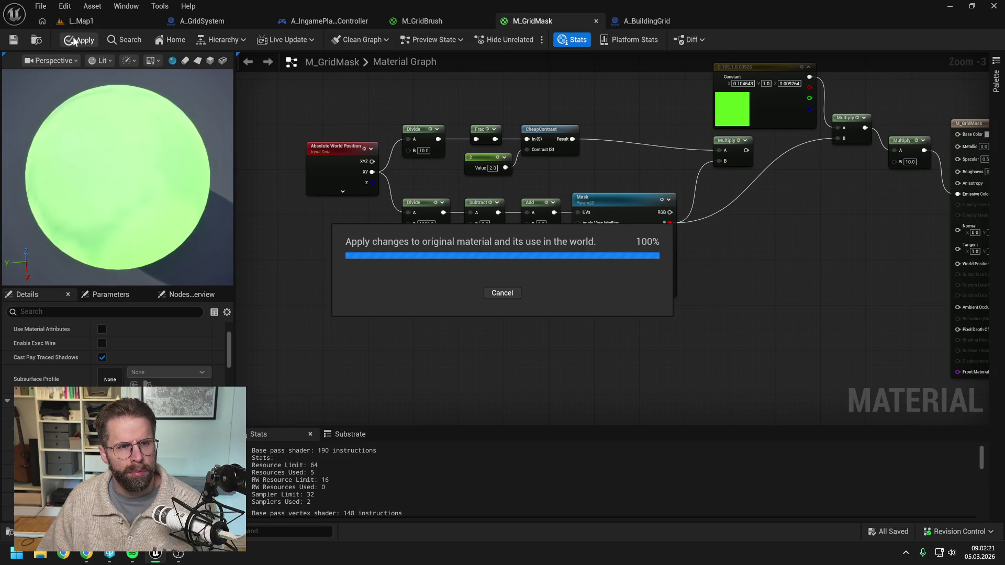
left_click(81, 22)
left_click(263, 40)
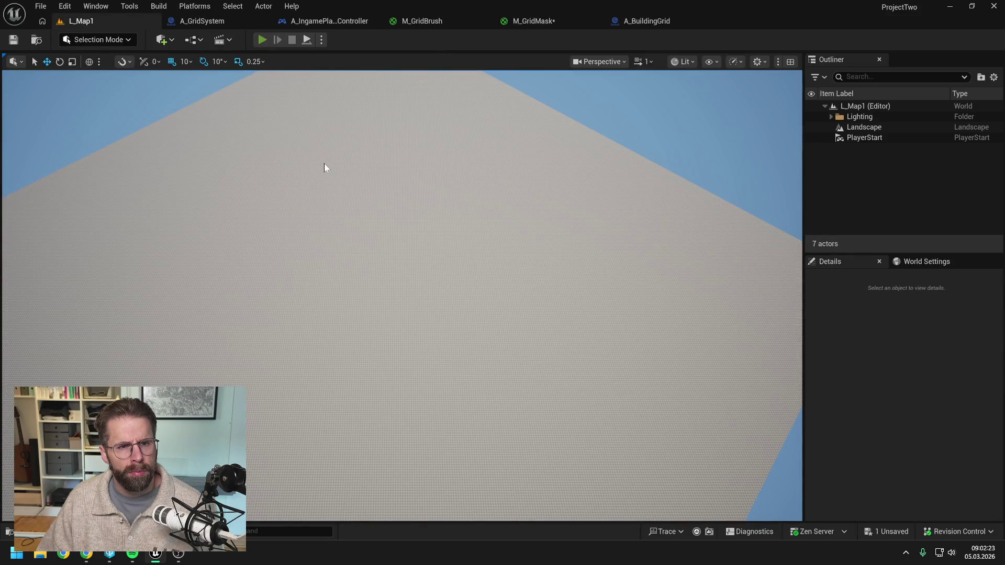
scroll(438, 171, "down", 5)
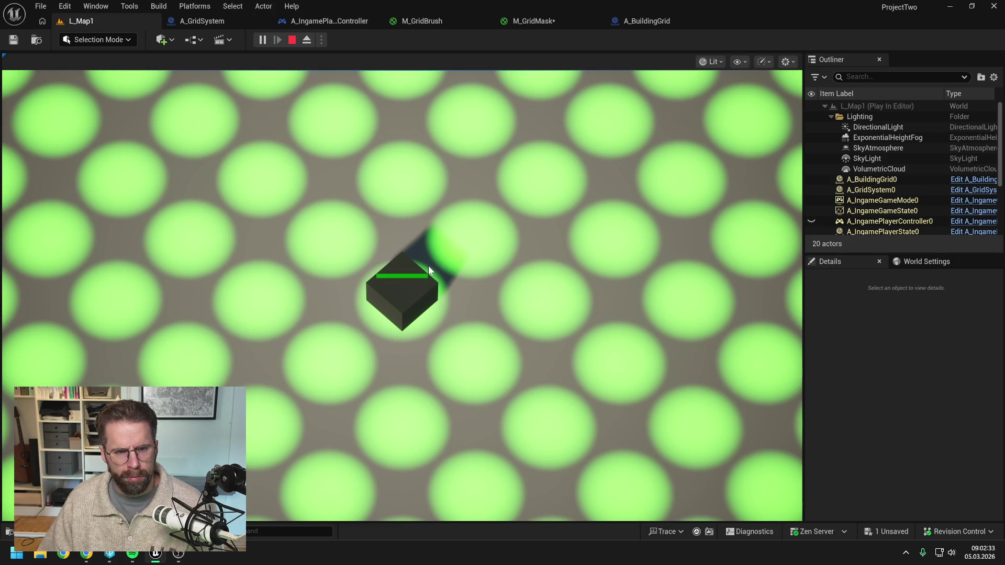
scroll(428, 266, "up", 1)
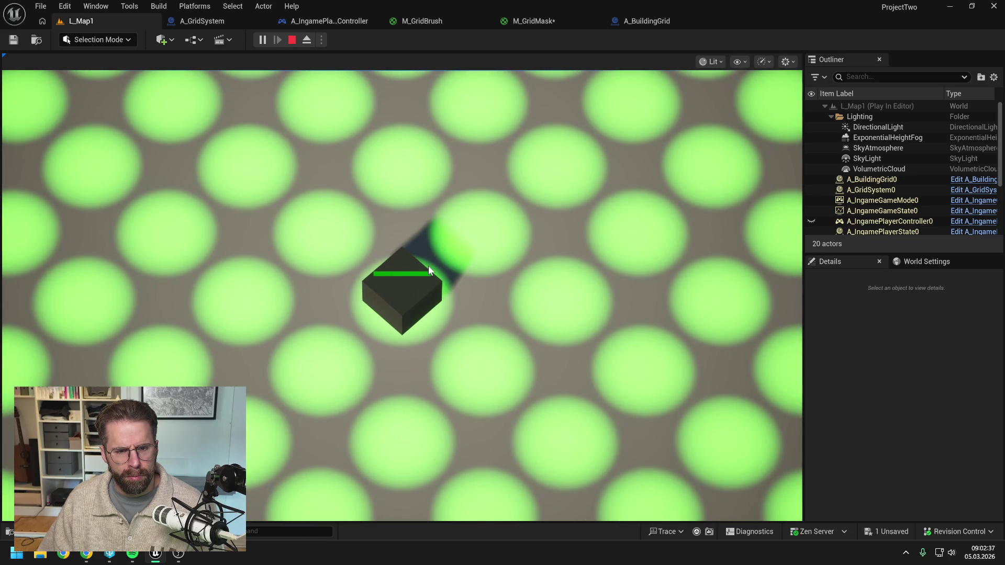
scroll(429, 267, "down", 1)
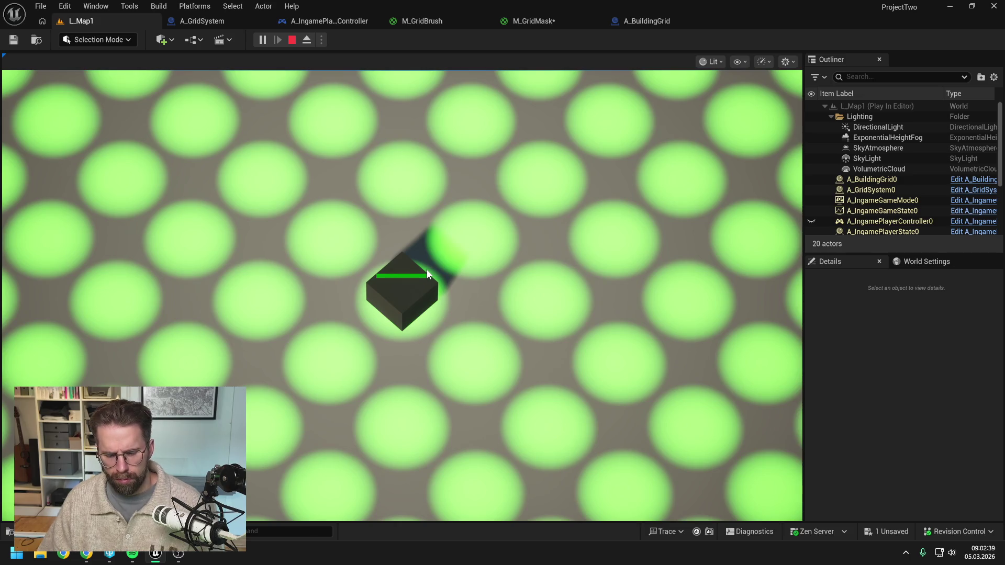
key("F8")
scroll(360, 206, "up", 2)
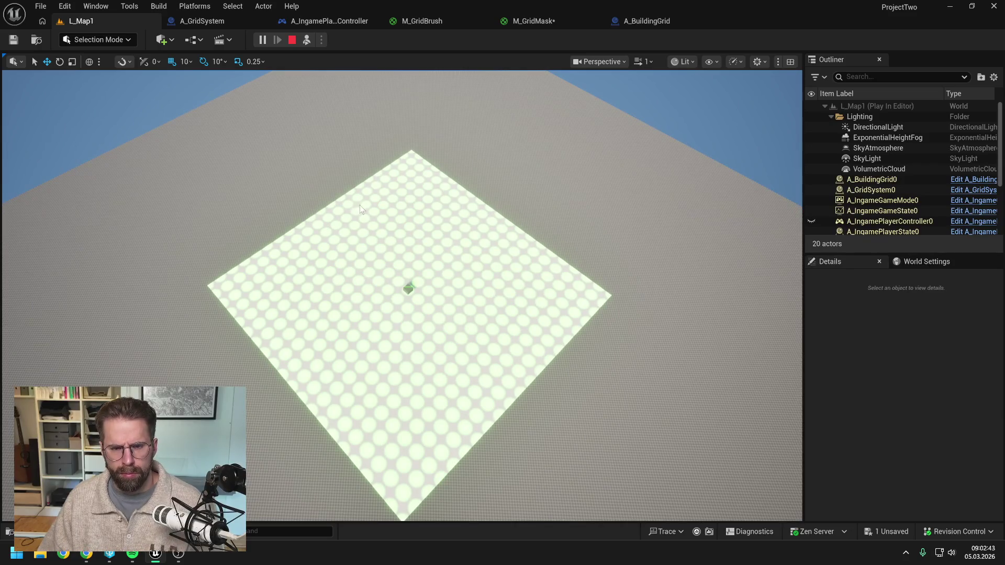
key("Escape")
left_click(635, 21)
left_click(534, 21)
left_click_drag(618, 176, 573, 180)
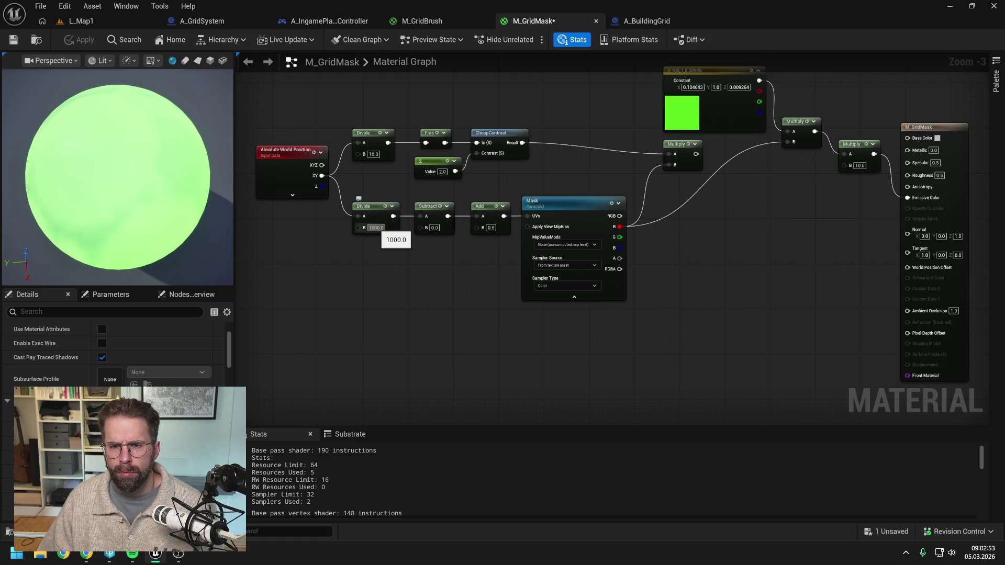
Delete the stripe Divide, Frac, CheapContrast and Multiply nodes
mouse_move(396, 264)
left_mouse_down()
mouse_move(429, 267)
mouse_move(421, 285)
left_mouse_up()
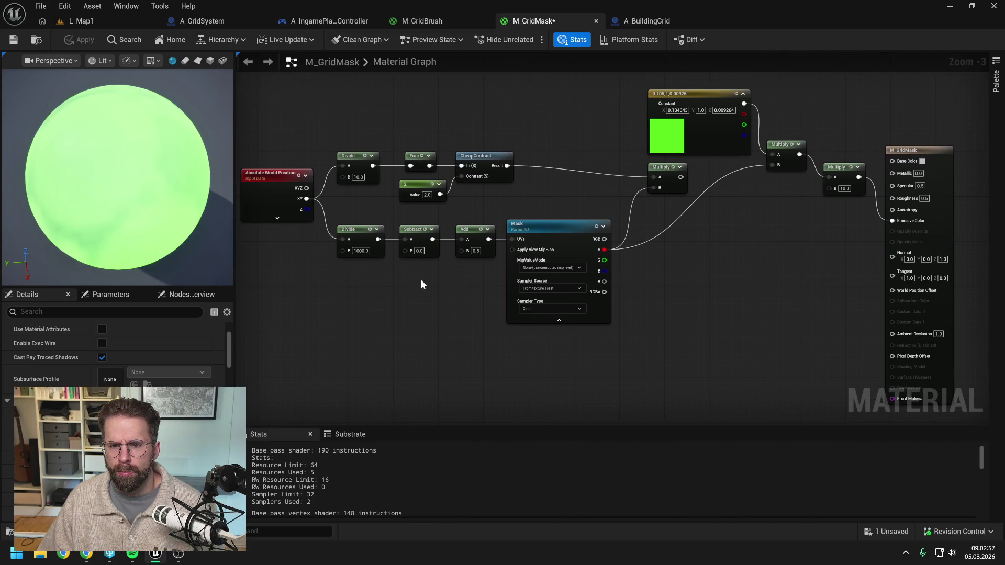
left_click_drag(351, 129, 471, 187)
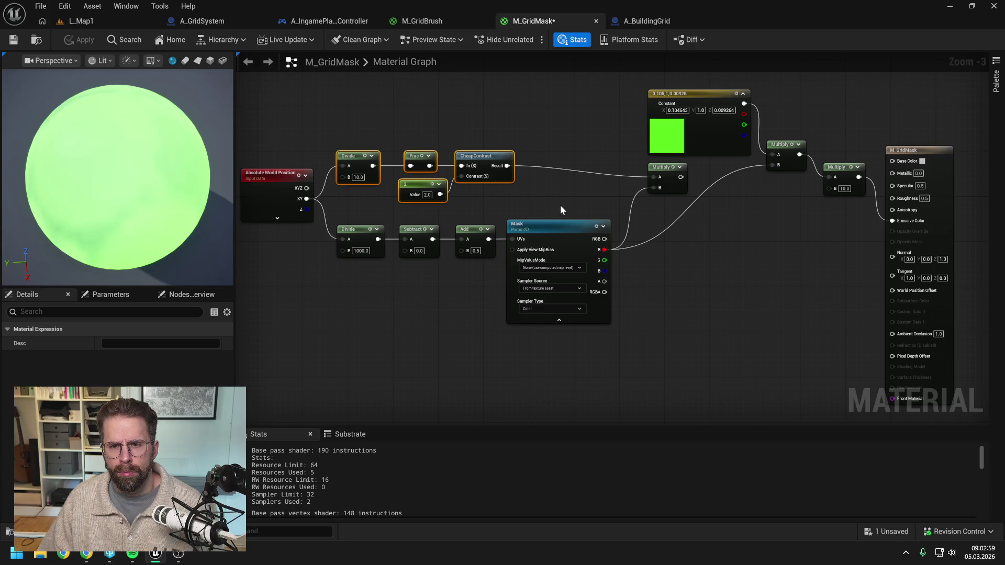
left_click(654, 183, "ctrl")
key("Delete")
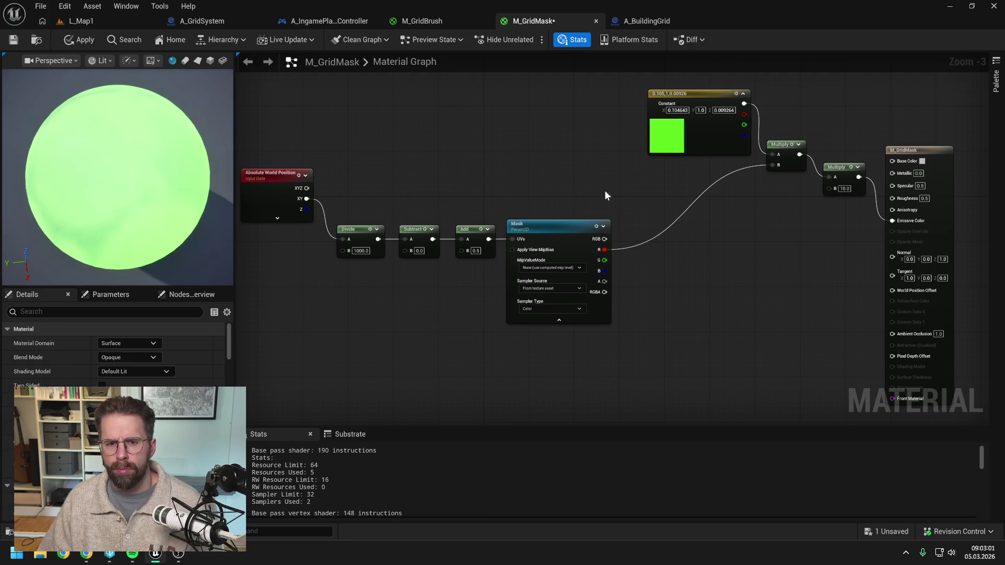
Realign the Mask chain, colour constant, Multiply and output into one row, then switch to L_Map1
mouse_move(401, 215)
left_mouse_down()
mouse_move(557, 239)
mouse_move(574, 184)
mouse_move(579, 195)
left_mouse_up()
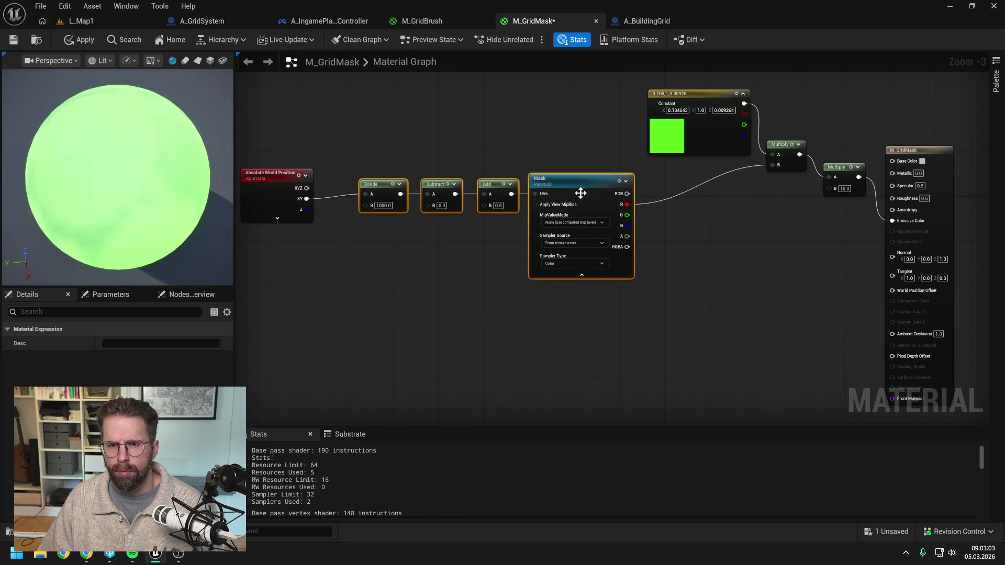
left_click(476, 261)
scroll(475, 260, "down", 1)
left_click_drag(339, 207, 344, 203)
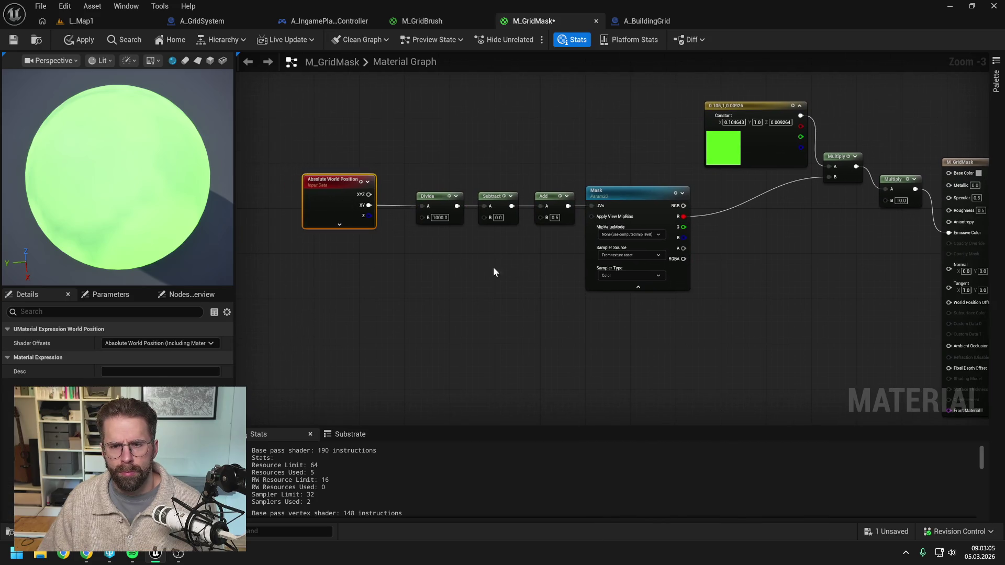
left_click(478, 264)
scroll(478, 264, "up", 1)
scroll(448, 262, "down", 1)
left_click_drag(636, 148, 552, 137)
left_click(680, 220)
mouse_move(680, 220)
left_mouse_down()
mouse_move(817, 157)
mouse_move(737, 200)
left_mouse_up()
left_click(628, 283)
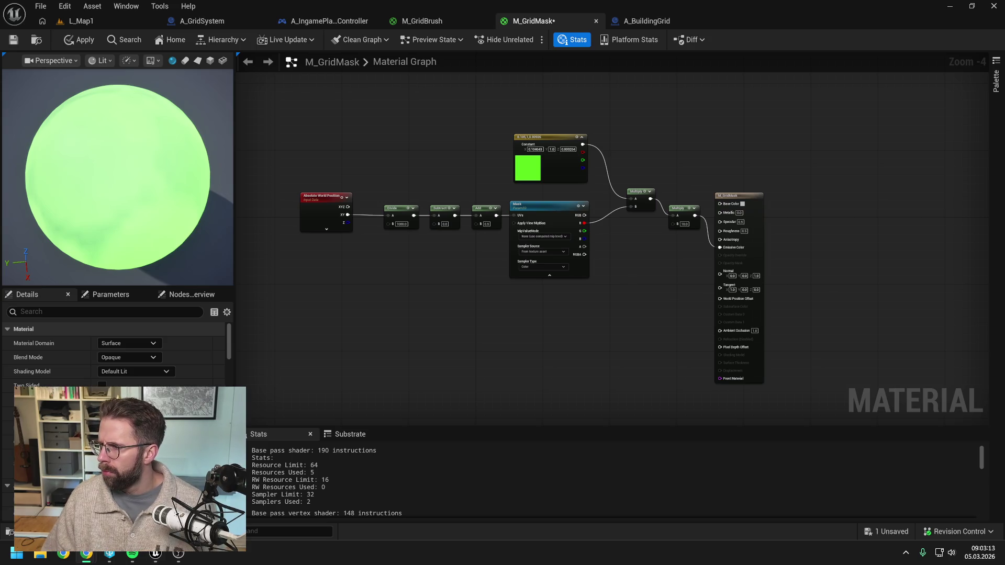
left_click(79, 21)
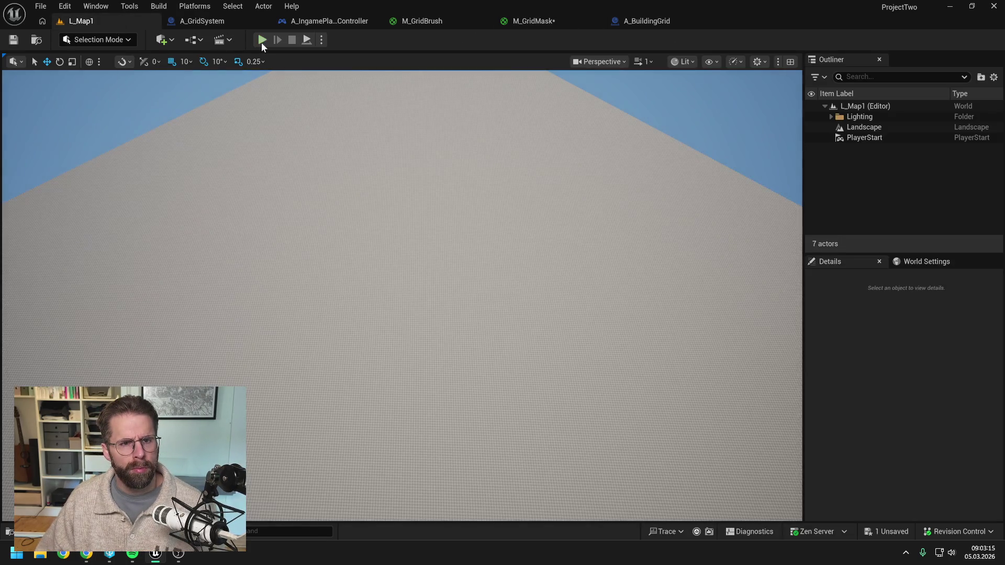
Play L_Map1, move the camera right across the grid, then stop and refocus the editor
left_click(262, 41)
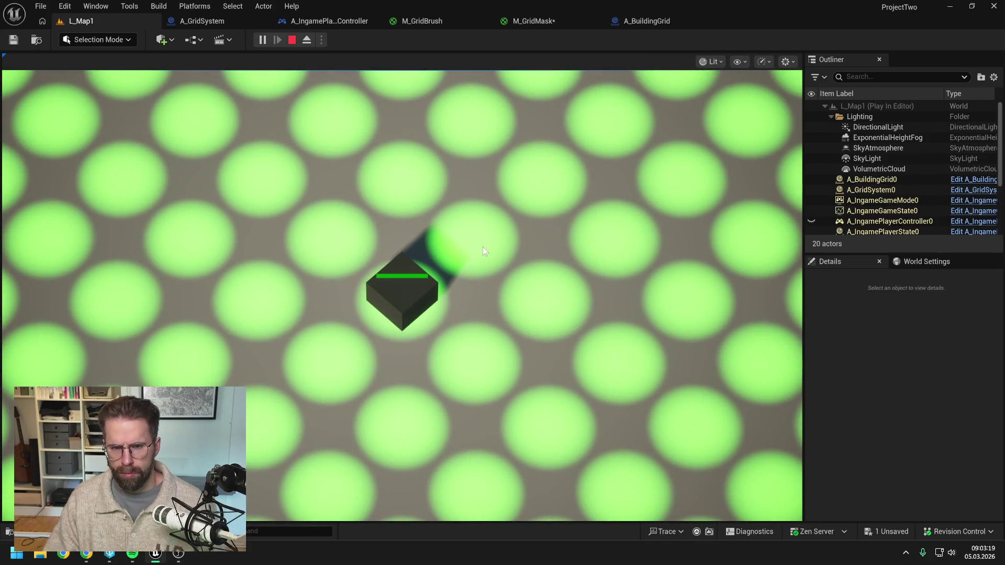
key("d")
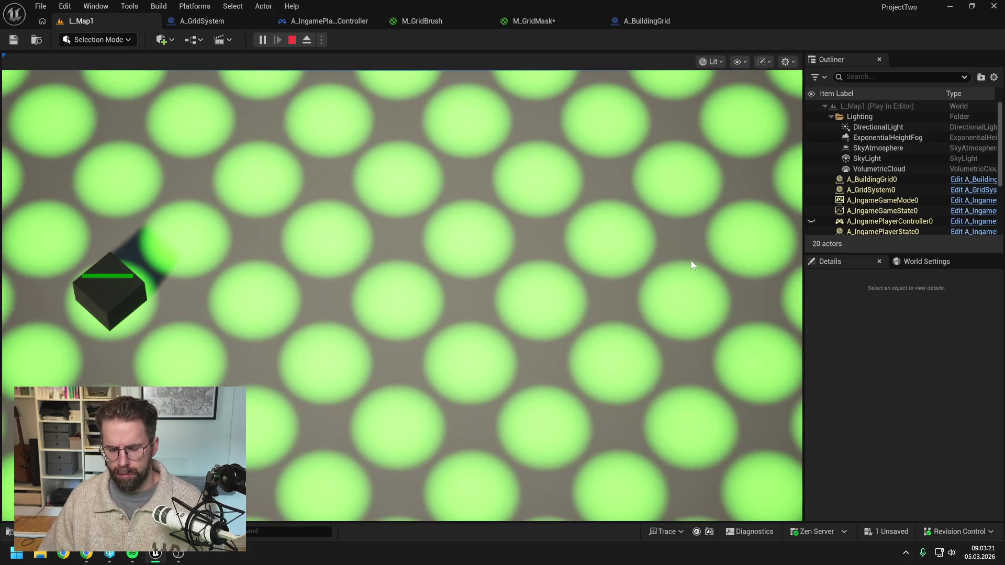
key("Escape")
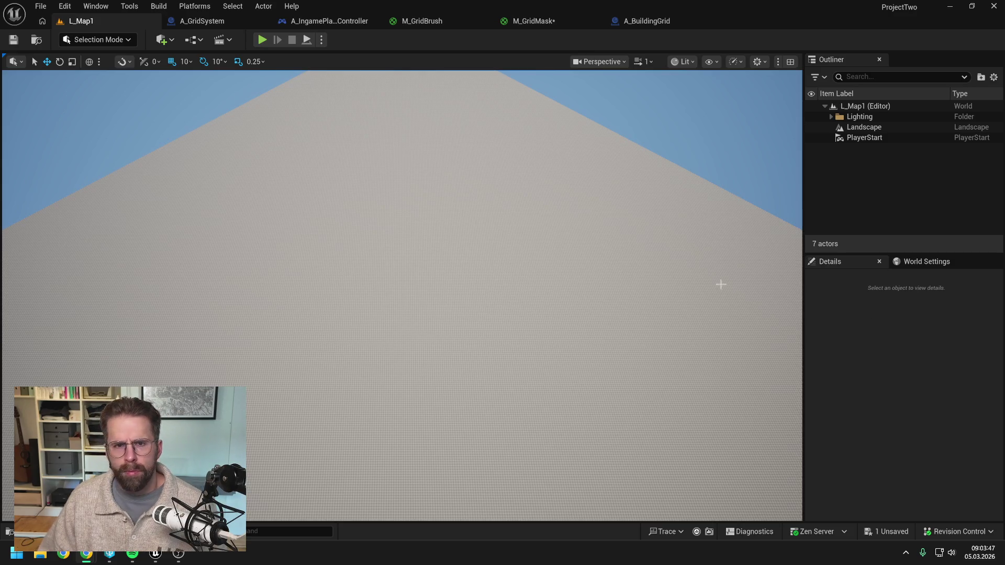
left_click(264, 42)
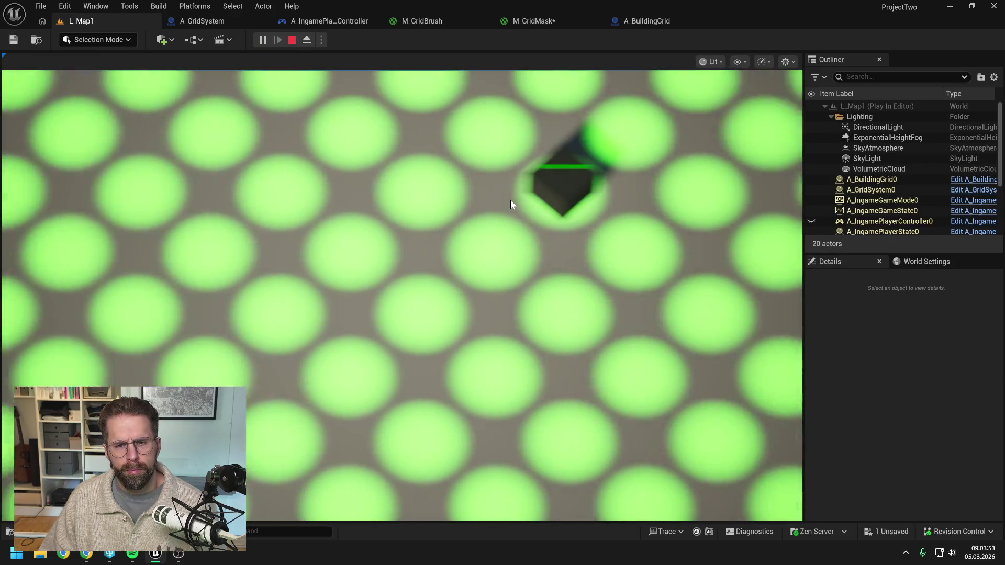
Stop the running game test and switch to the M_GridMask material graph
key("Escape")
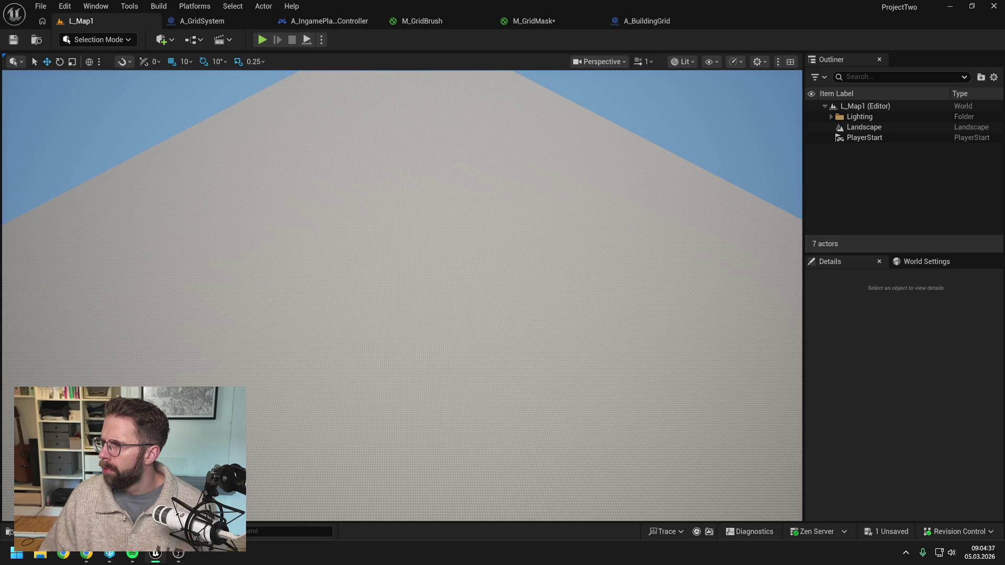
left_click(540, 20)
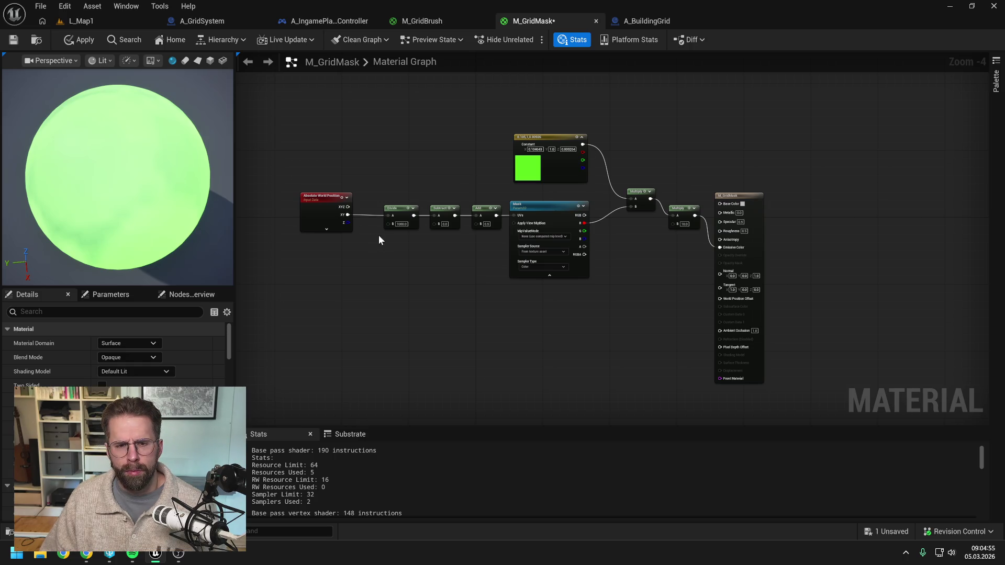
Change the M_GridMask Divide B value to 100 and apply the material
scroll(384, 236, "up", 1)
left_click_drag(411, 201, 388, 202)
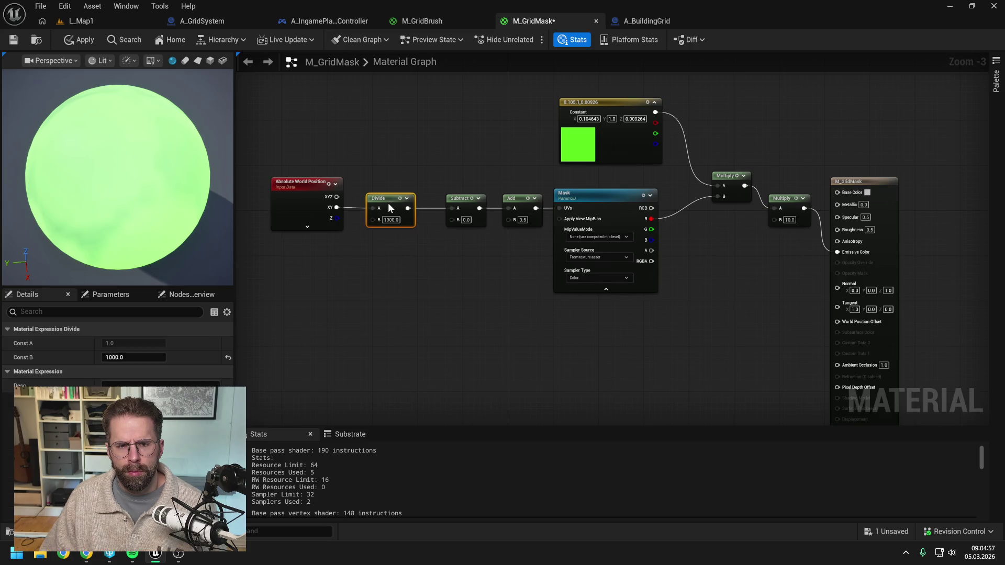
left_click(386, 219)
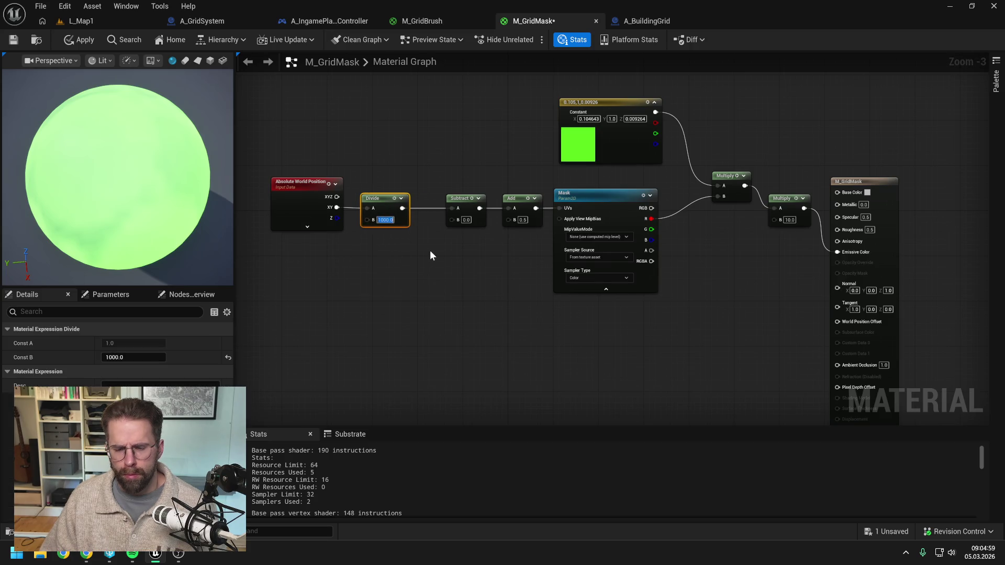
type("100")
key("Return")
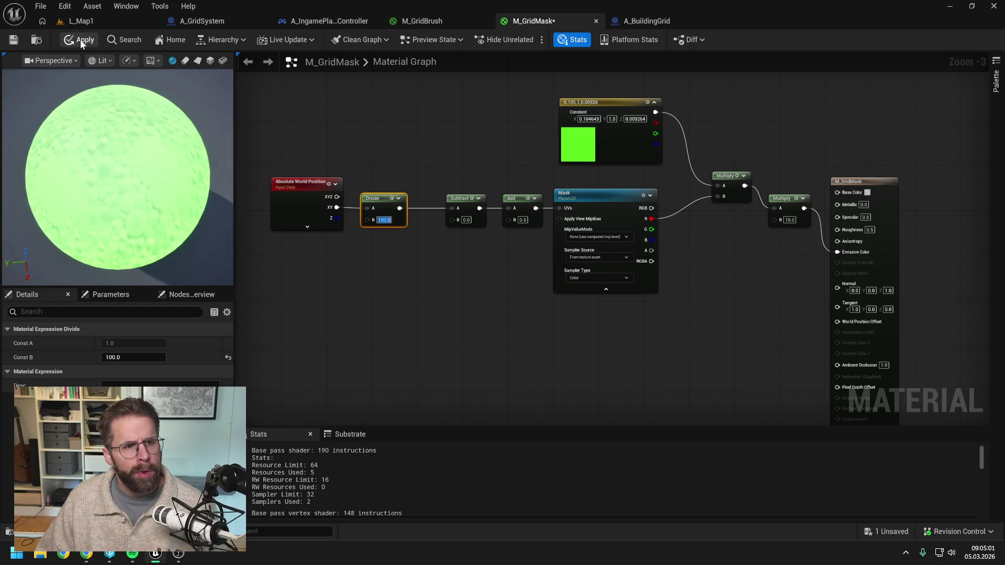
left_click(80, 40)
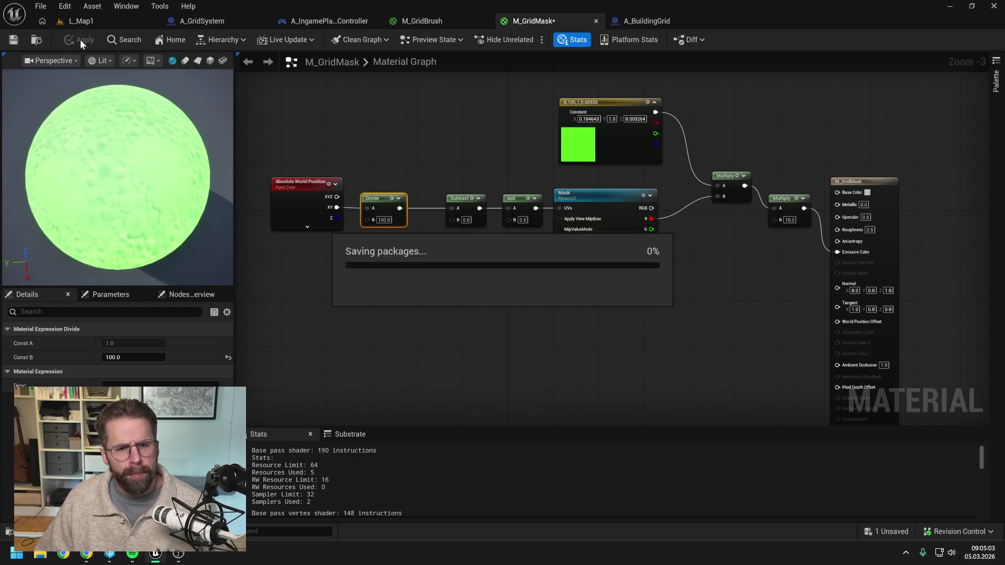
Play-test L_Map1, zooming the game camera in and out to check the smaller grid, then stop
left_click(68, 19)
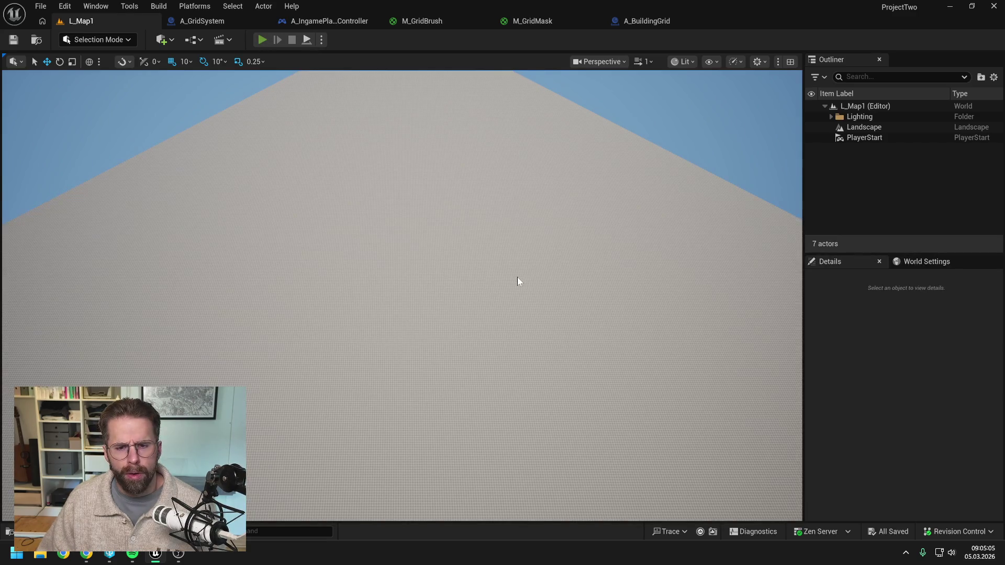
key("alt+p")
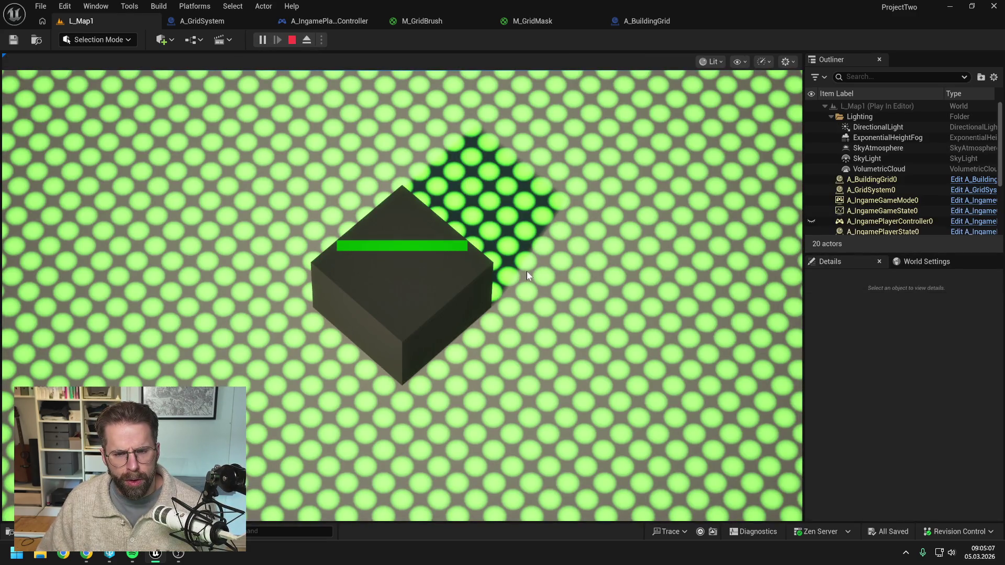
scroll(581, 275, "down", 3)
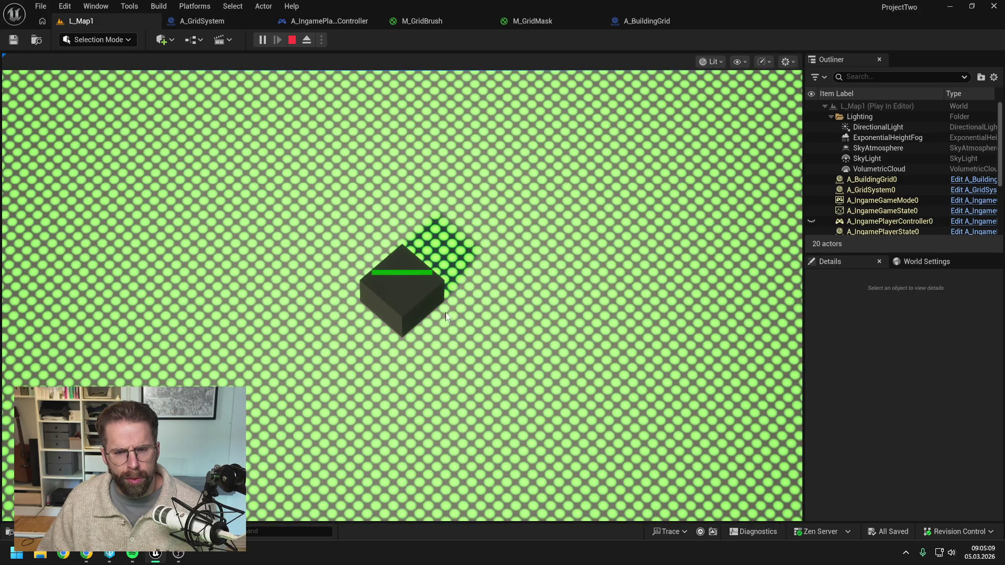
scroll(446, 313, "up", 1)
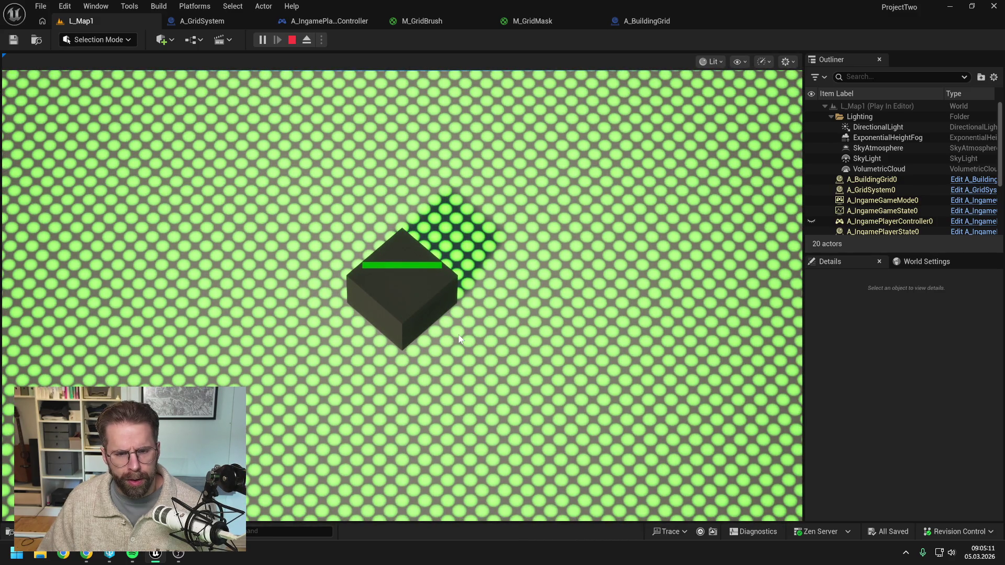
scroll(423, 337, "down", 1)
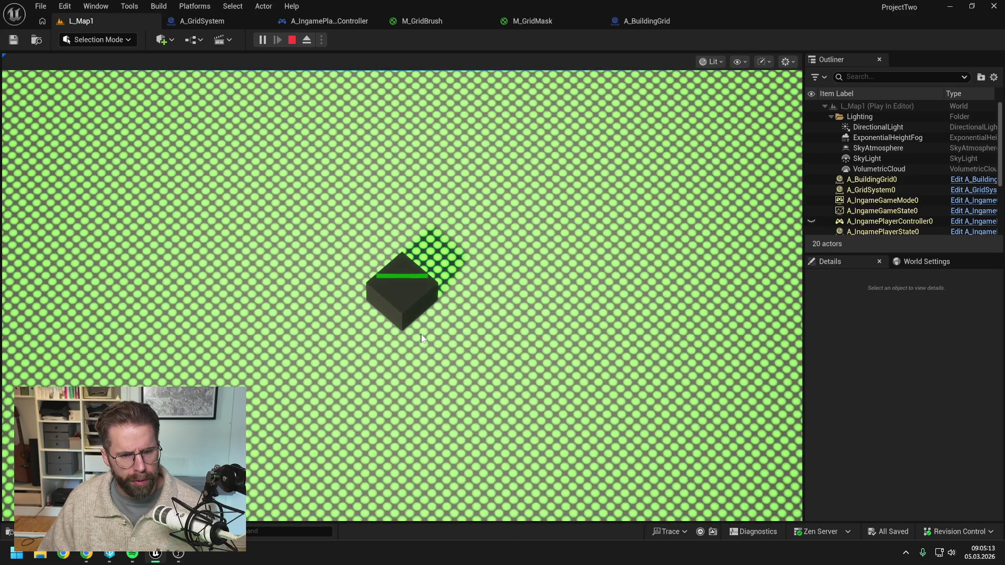
scroll(421, 334, "up", 1)
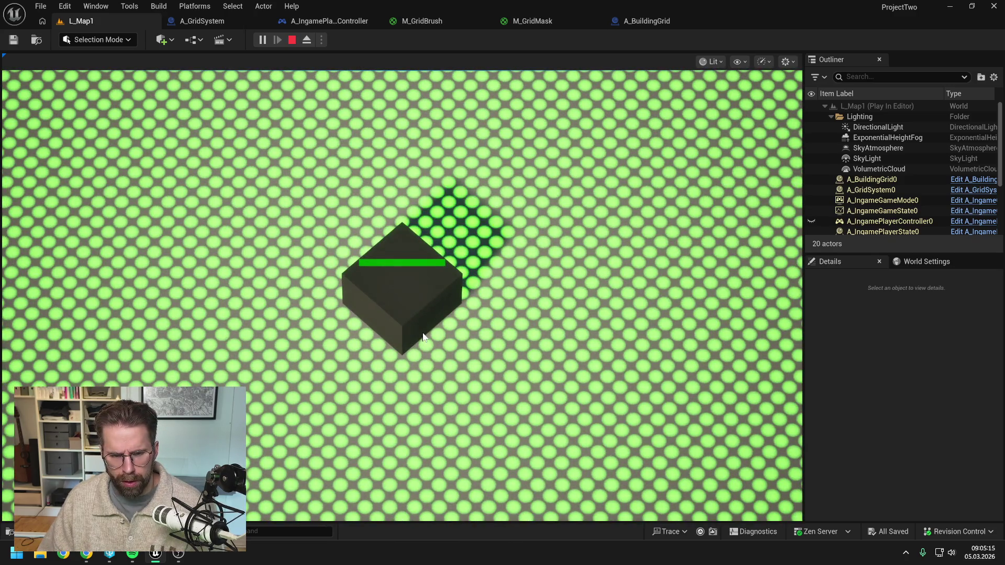
scroll(423, 336, "down", 1)
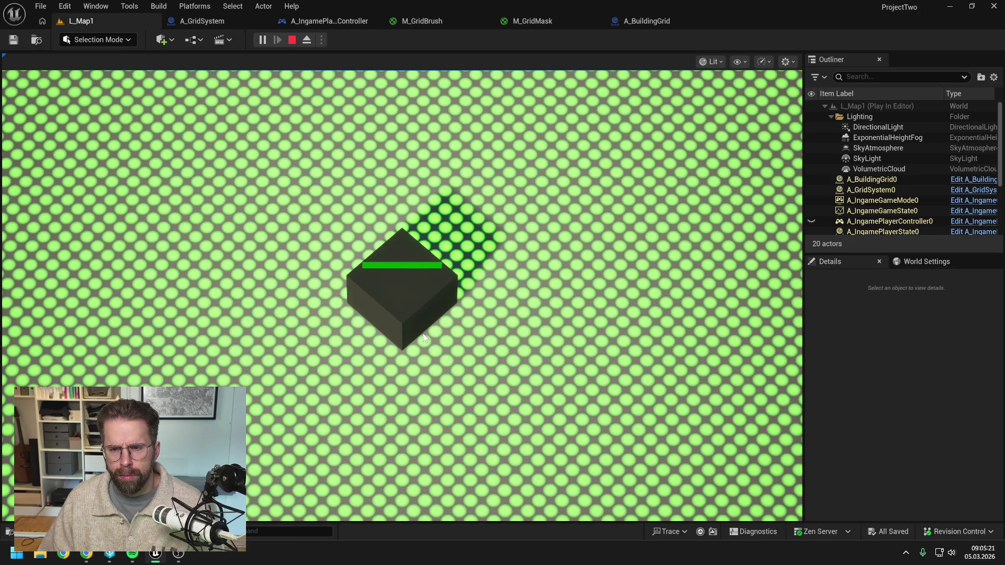
key("Escape")
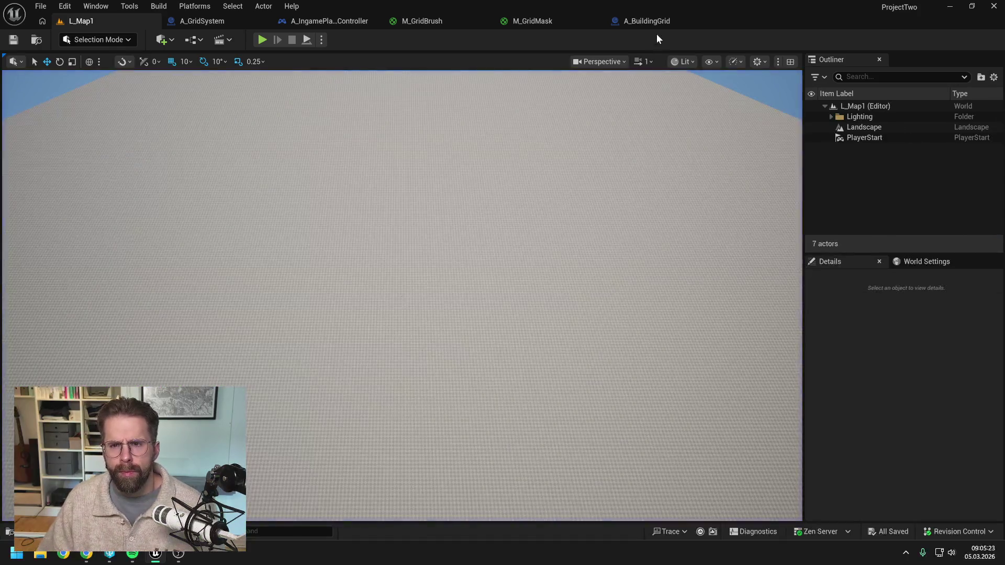
Glance through the A_BuildingGrid, A_GridSystem and M_GridBrush tabs before returning to M_GridMask
left_click(649, 22)
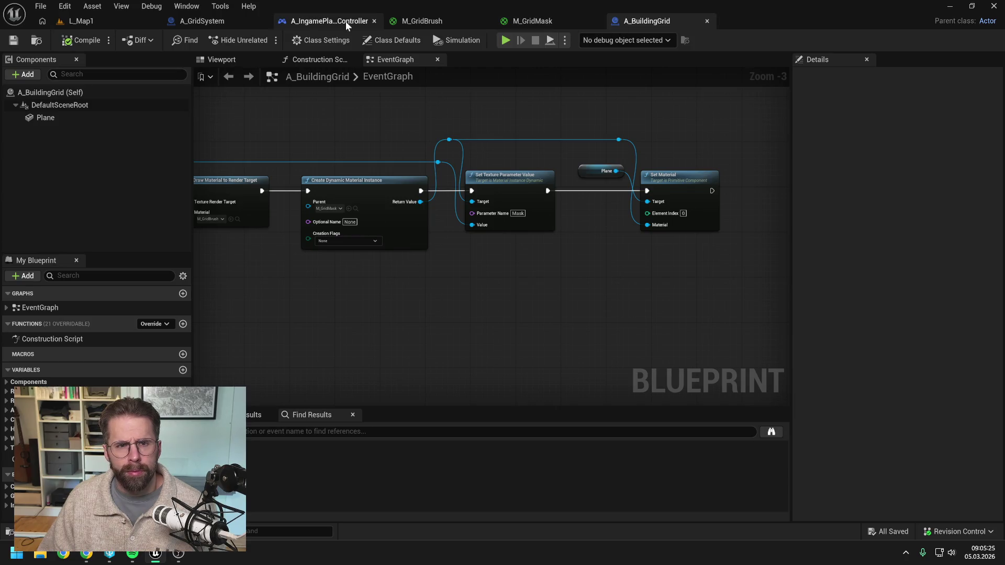
left_click(202, 21)
left_click(441, 20)
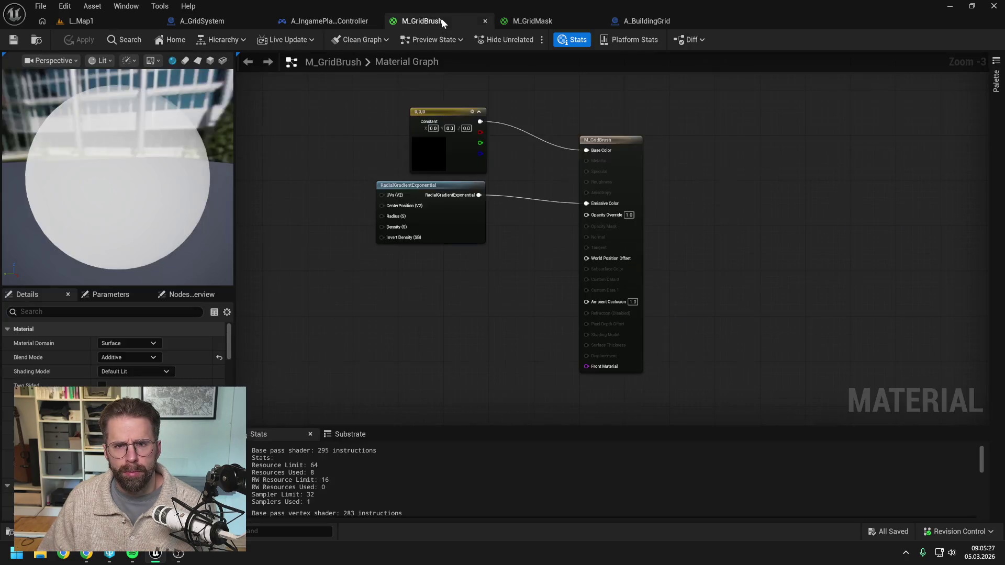
left_click(532, 23)
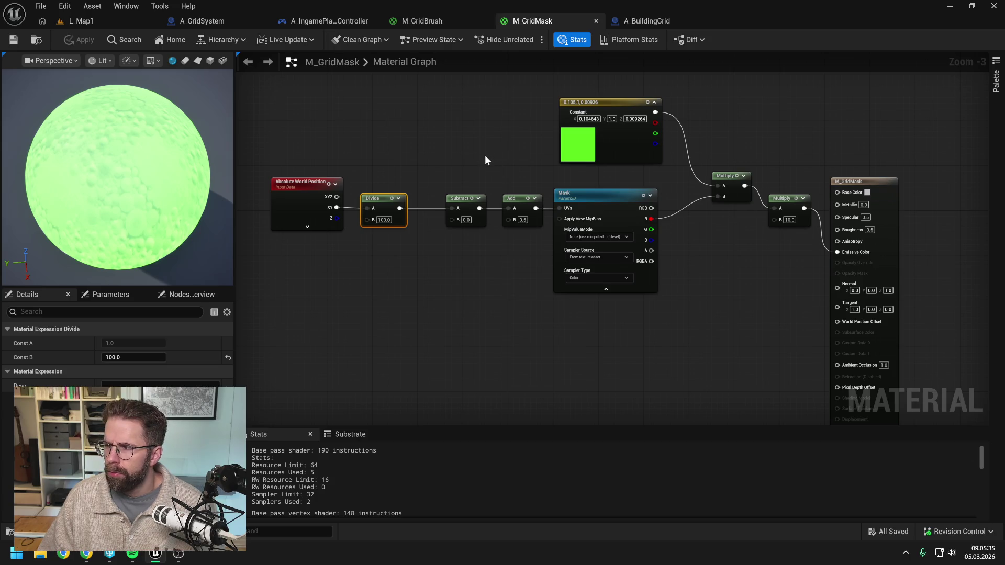
Insert a Floor node after Divide, wire it into Subtract's A input, and apply the material
left_click_drag(399, 208, 416, 230)
type("floor")
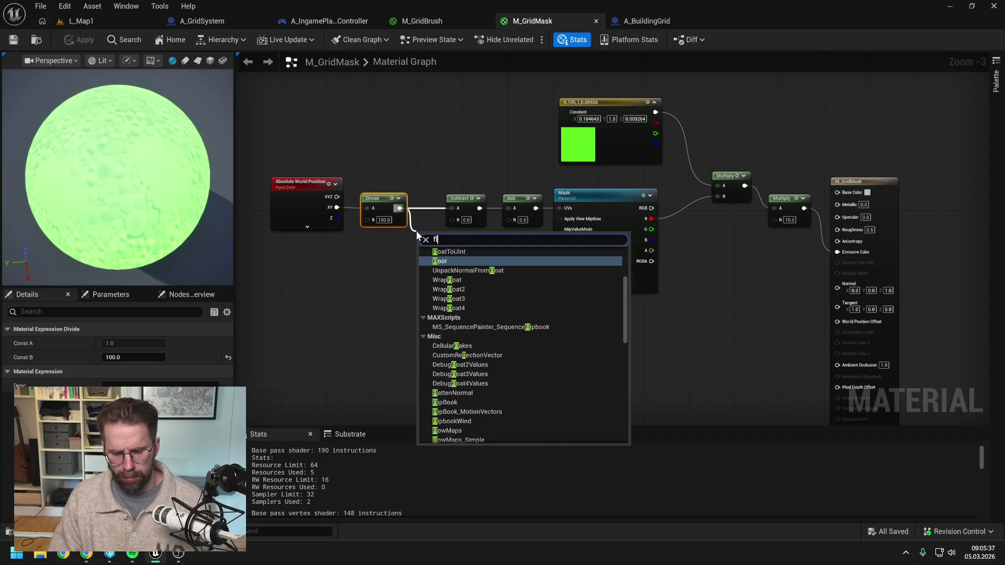
left_click(440, 262)
left_click_drag(438, 242, 451, 210)
left_click(389, 140)
left_click(74, 40)
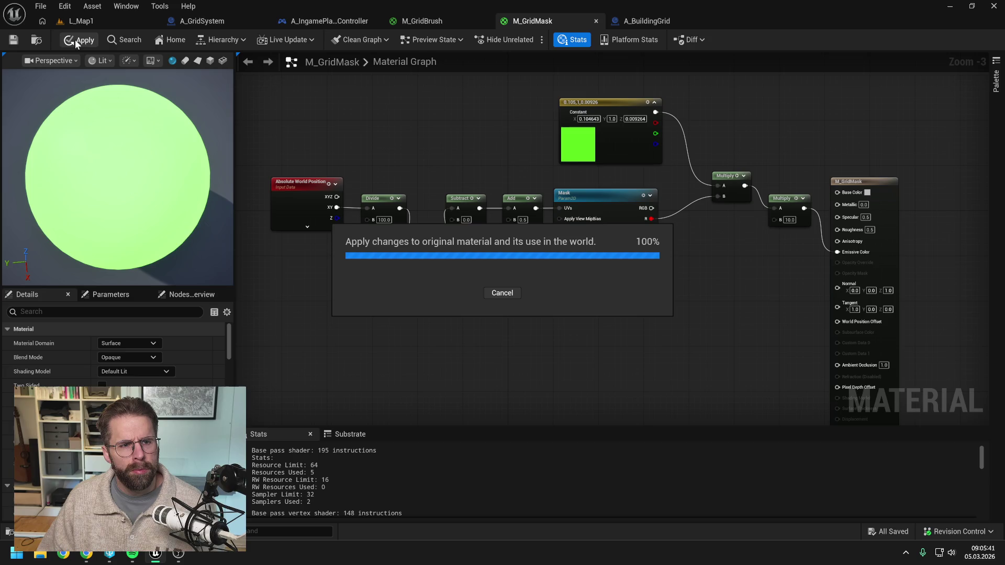
Play-test L_Map1 to confirm the ground turns solid green, then stop the session
left_click(99, 21)
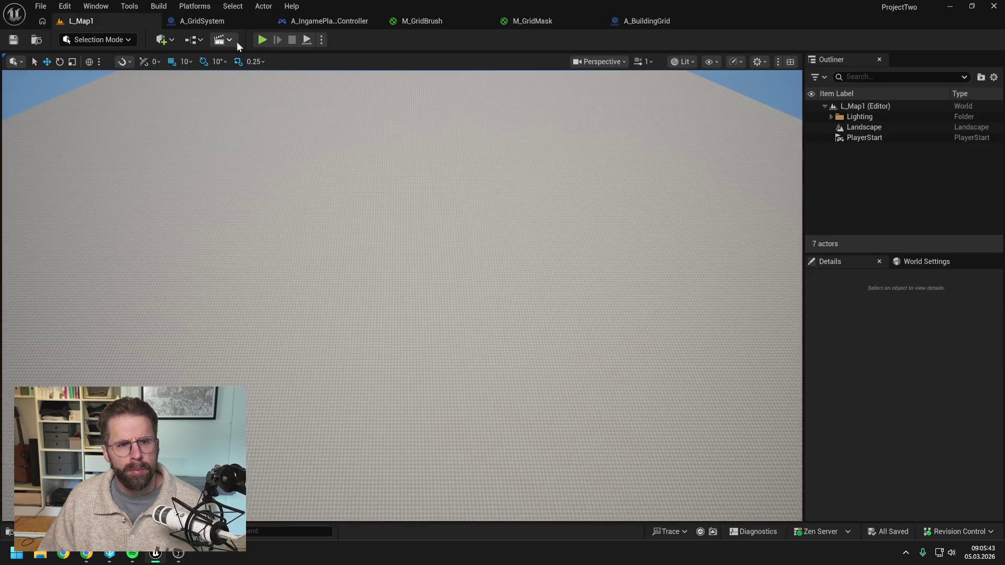
key("alt+p")
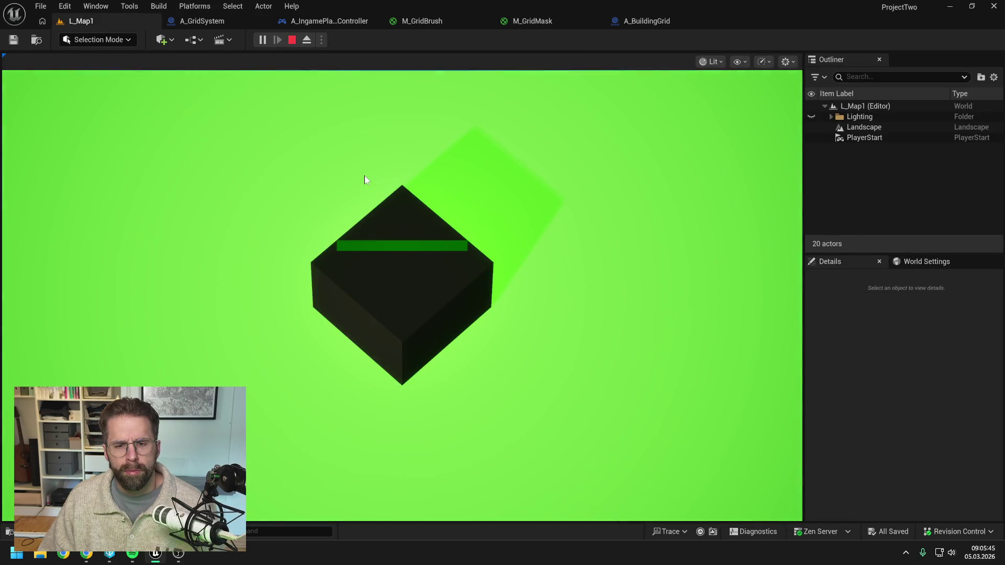
scroll(365, 185, "up", 1)
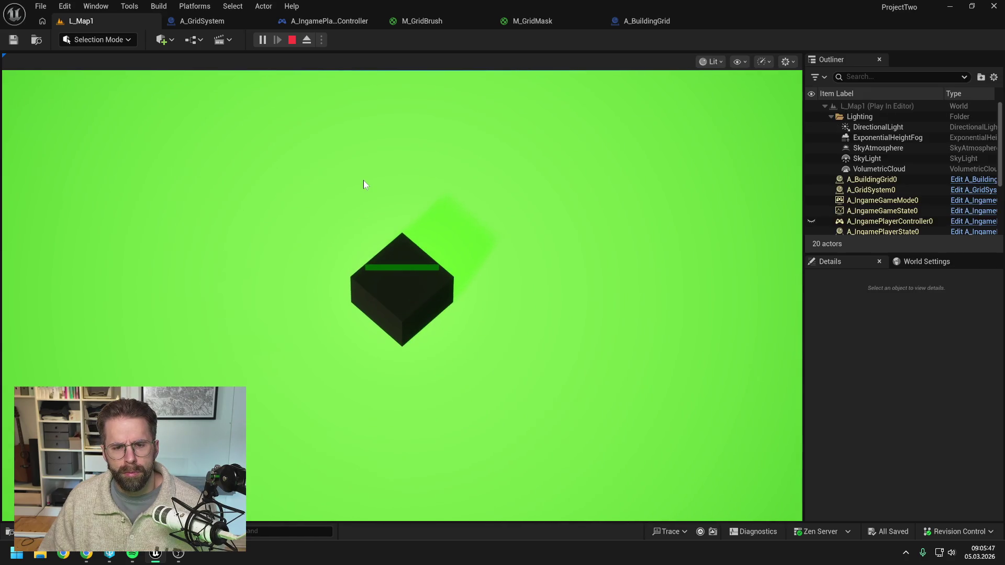
key("Escape")
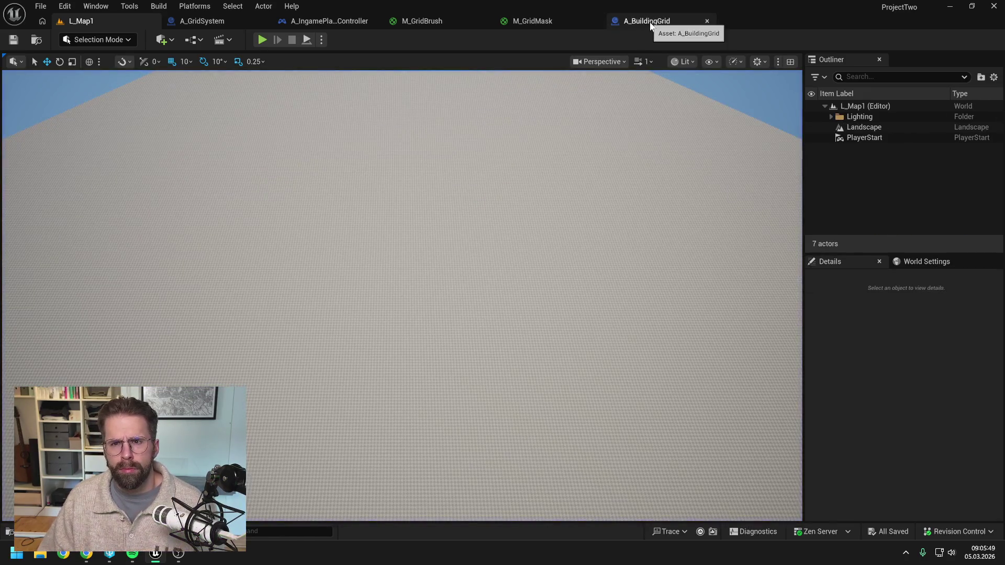
Move World Position and Divide aside and line the Floor node up between Divide and Subtract
left_click(452, 21)
left_click(537, 21)
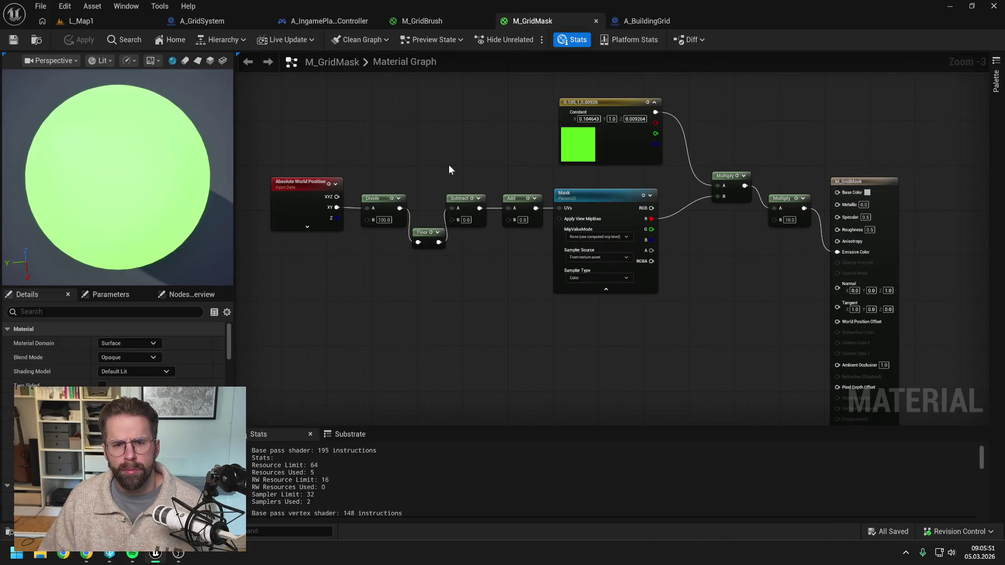
mouse_move(365, 165)
left_mouse_down()
mouse_move(427, 196)
mouse_move(365, 202)
left_mouse_up()
left_click(480, 212)
left_click_drag(486, 230, 451, 200)
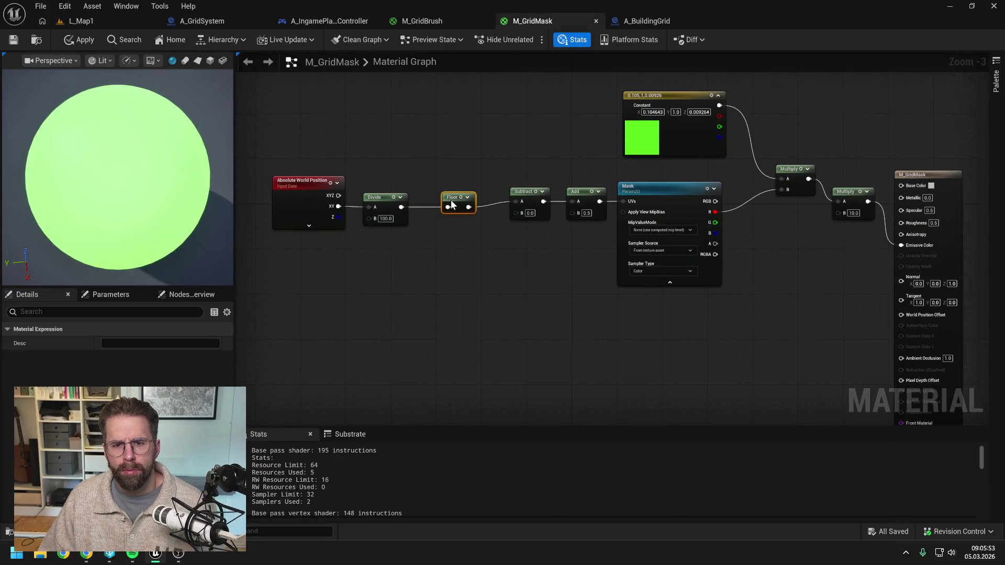
mouse_move(365, 208)
left_mouse_down()
mouse_move(272, 176)
mouse_move(385, 194)
left_mouse_up()
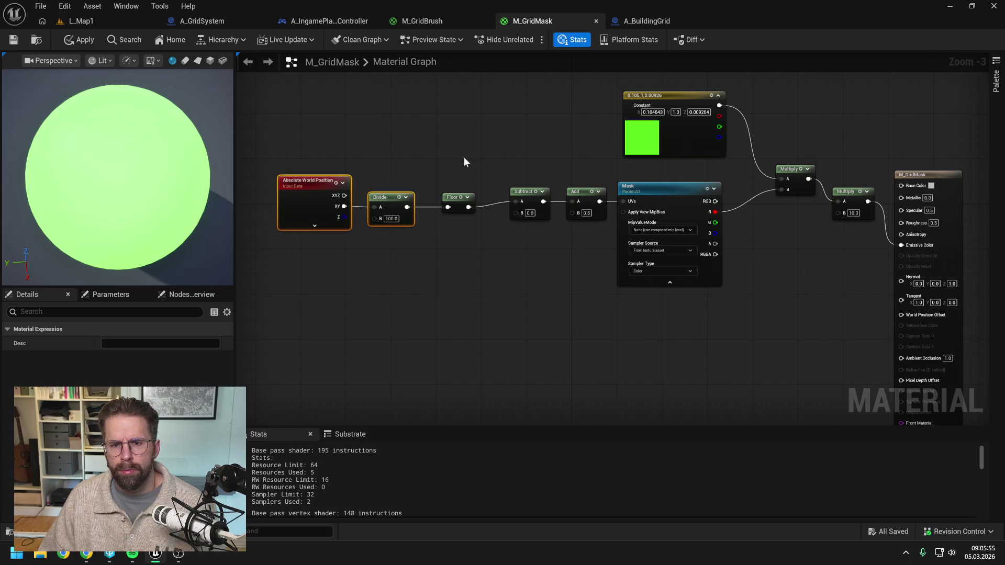
left_click(491, 151)
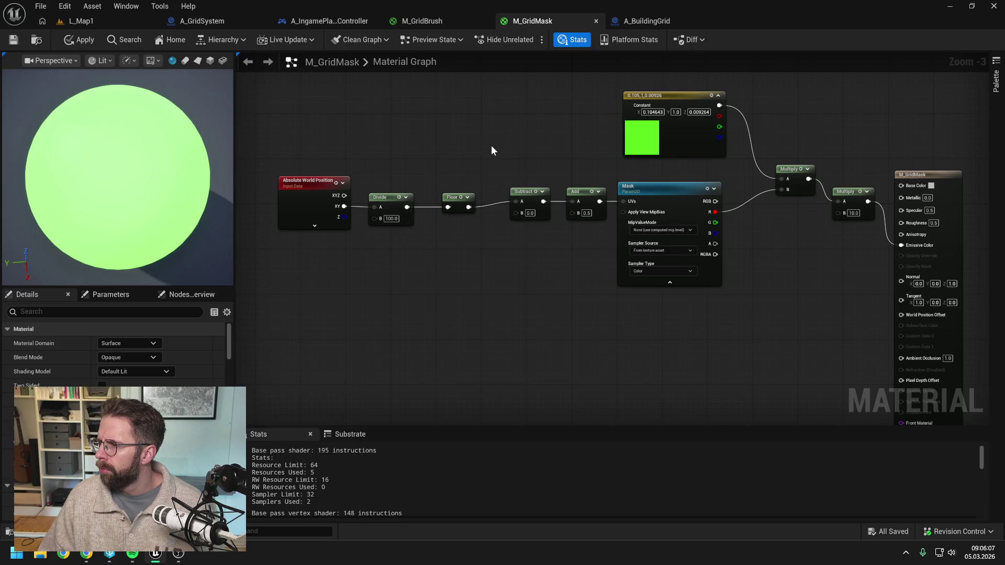
scroll(446, 149, "down", 2)
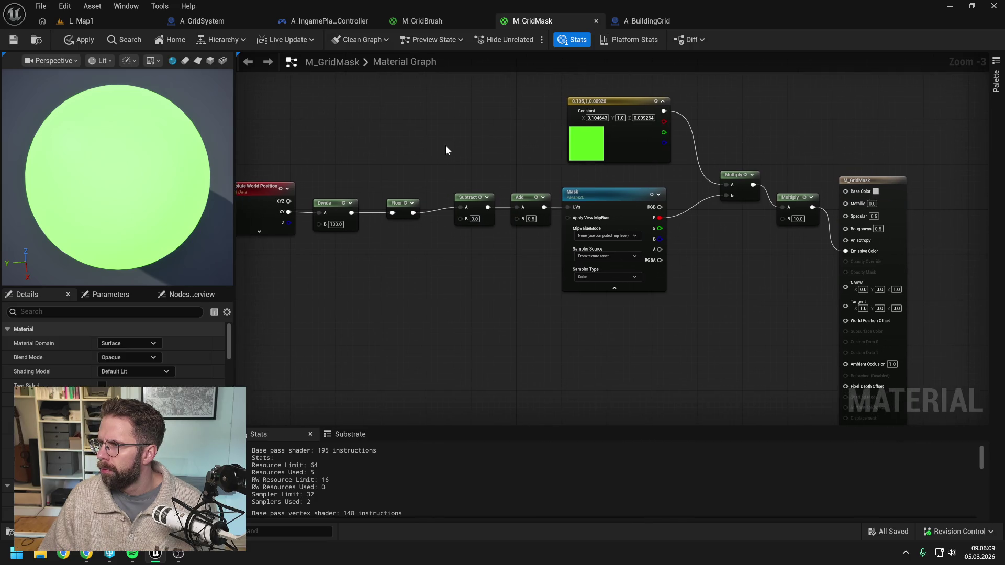
scroll(448, 149, "up", 1)
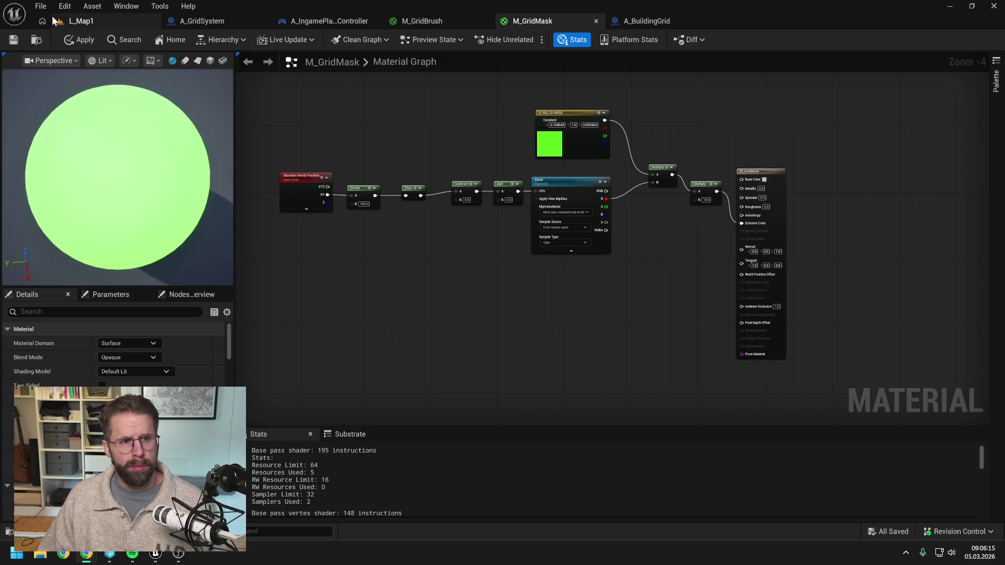
left_click(94, 21)
left_click(263, 39)
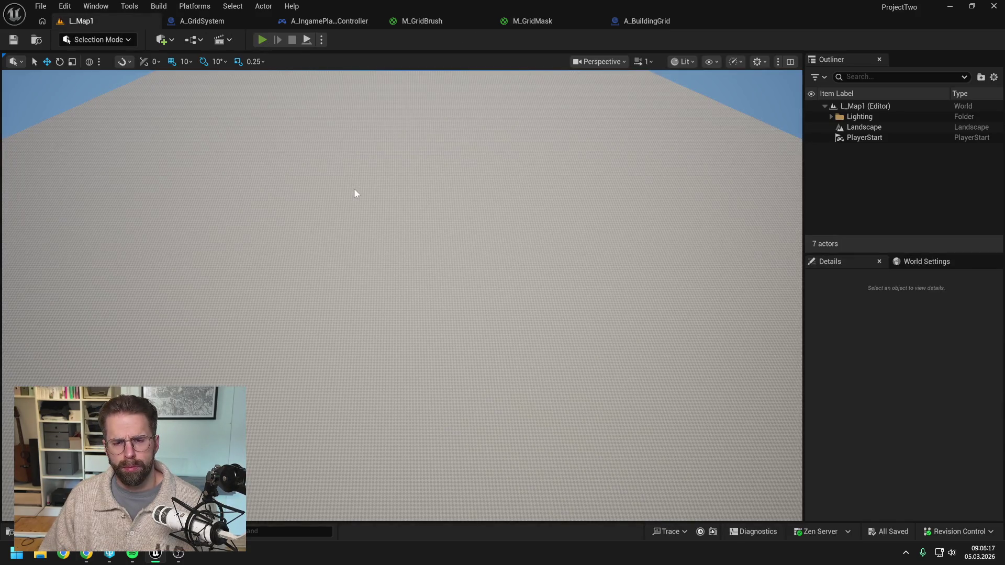
scroll(323, 196, "down", 3)
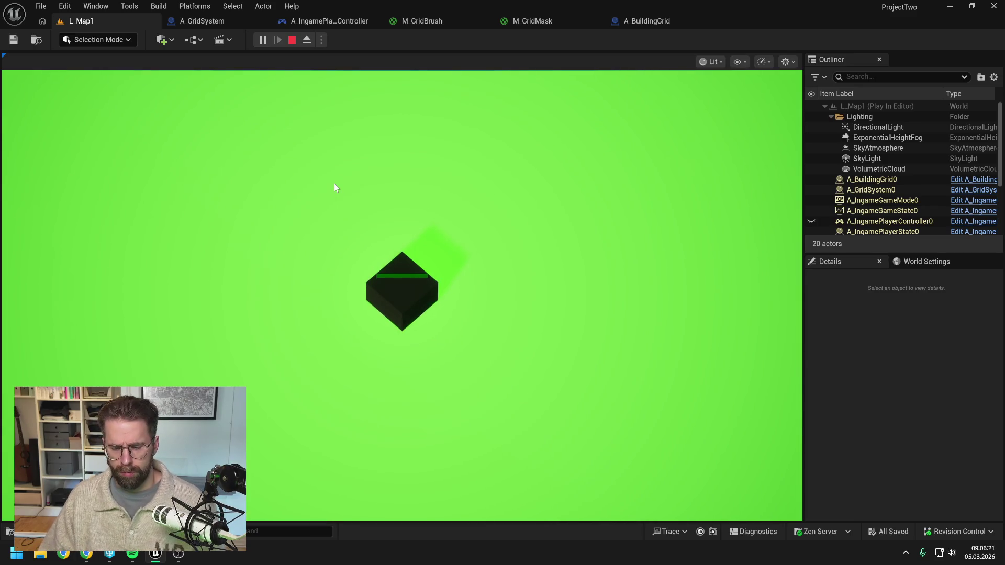
key("Escape")
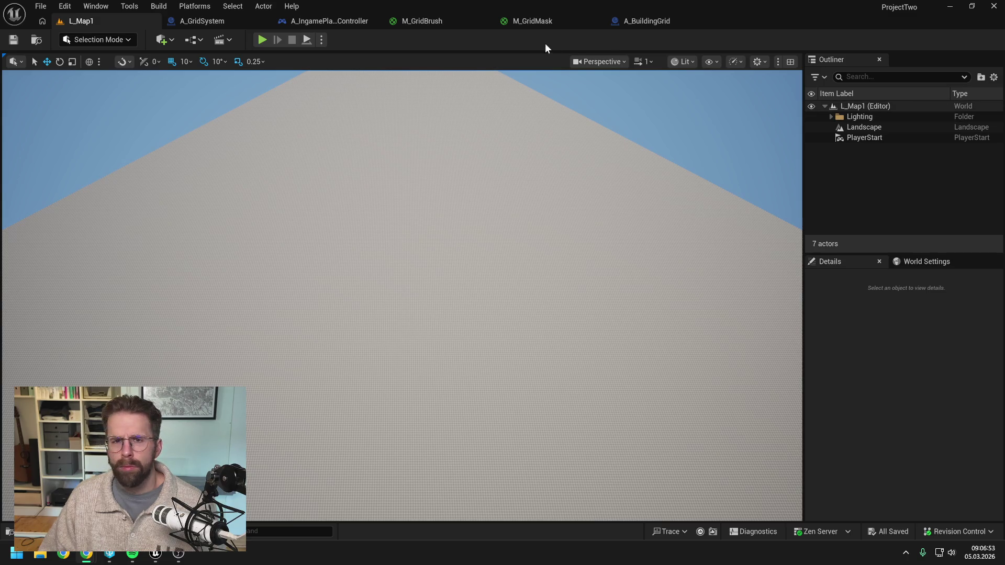
Branch Absolute World Position XY into a new Divide node with B set to 100
left_click(548, 22)
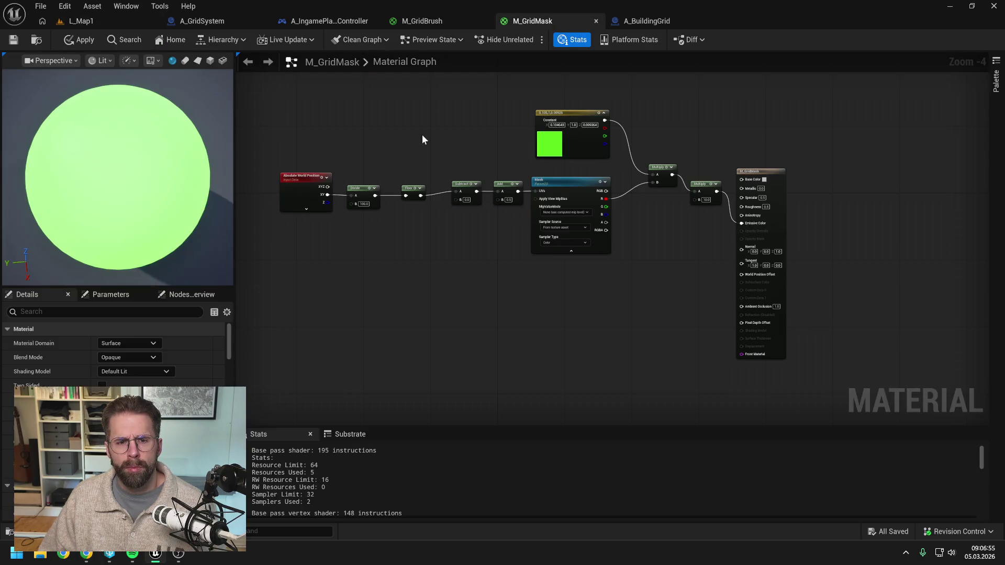
mouse_move(393, 227)
left_mouse_down()
mouse_move(359, 127)
mouse_move(334, 294)
left_mouse_up()
left_click_drag(472, 286, 456, 251)
left_click(462, 250)
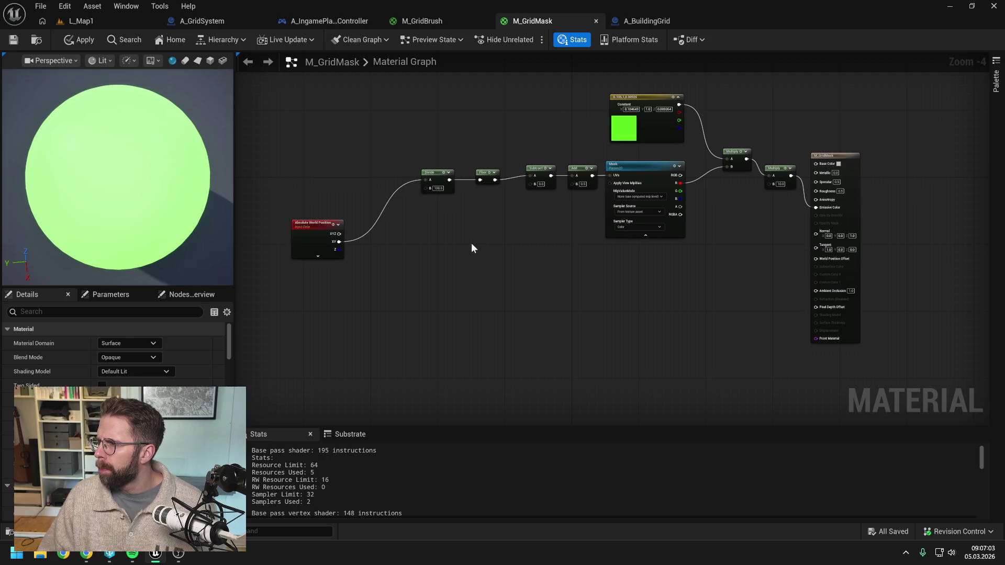
left_click_drag(339, 241, 426, 262)
type("/")
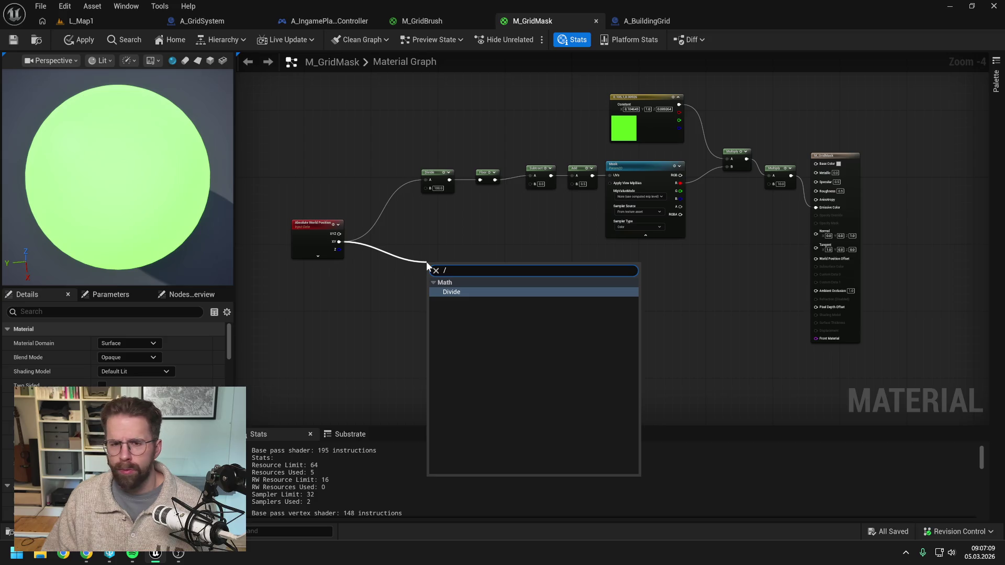
key("Return")
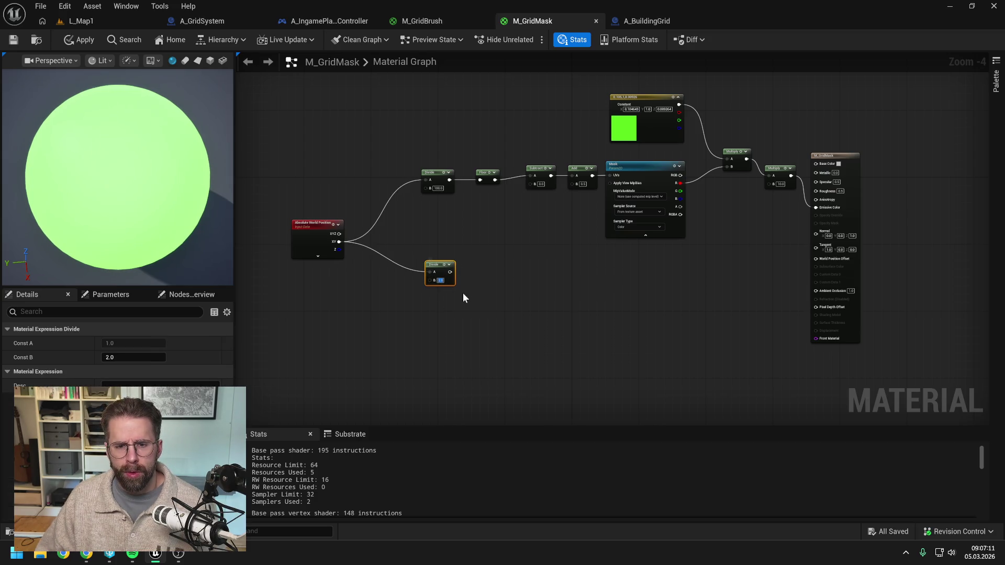
type("100")
key("Return")
left_click(459, 287)
scroll(450, 280, "up", 2)
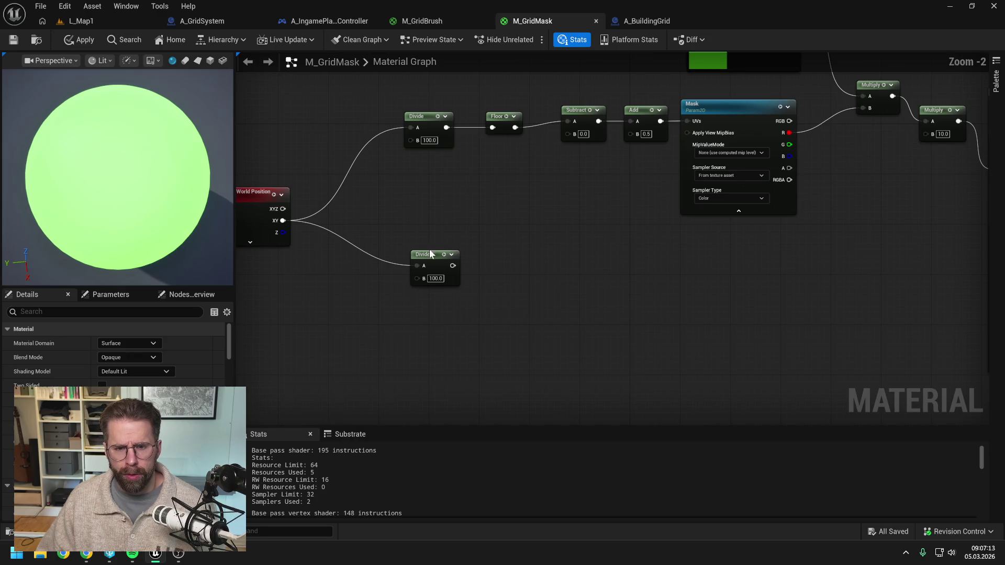
left_click_drag(429, 253, 426, 268)
left_click(421, 242)
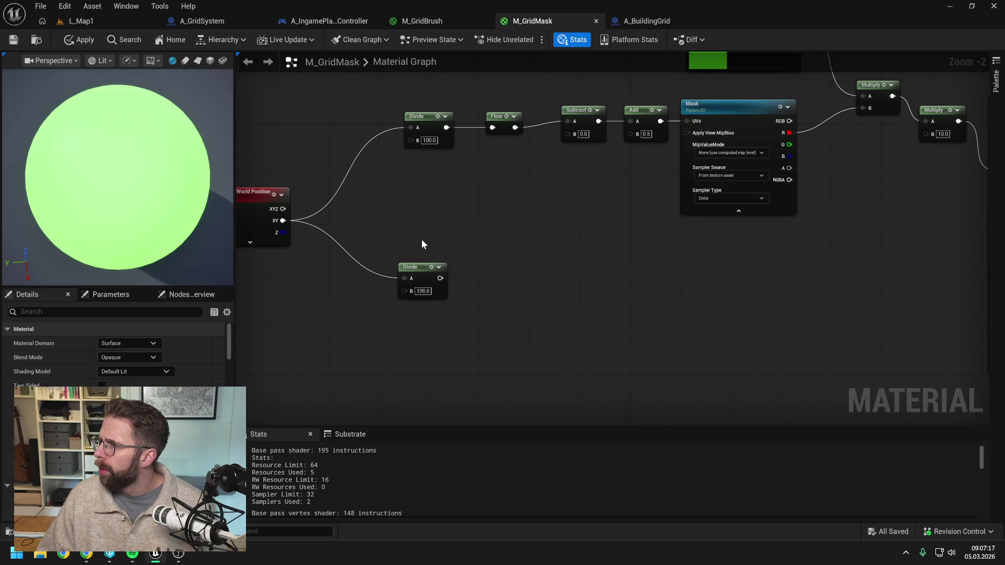
Chain a Frac node and then a CheapContrast node after the new Divide
left_click_drag(440, 278, 467, 285)
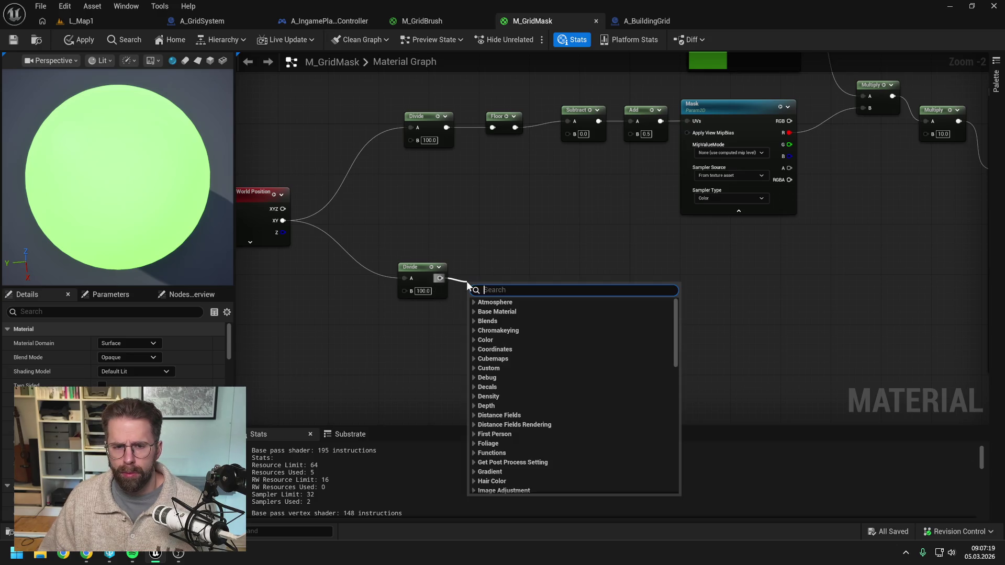
type("frac")
left_click(495, 328)
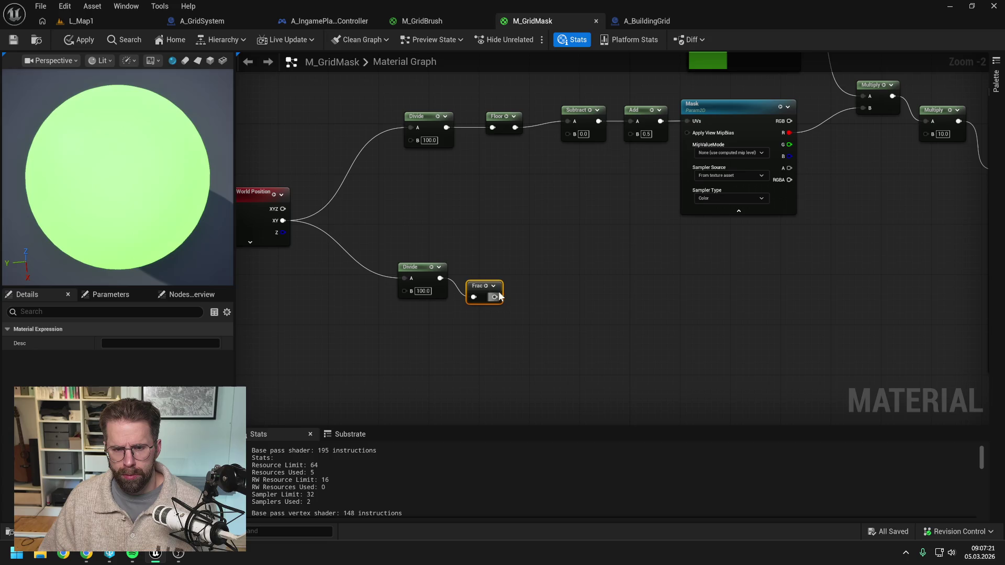
left_click_drag(481, 284, 482, 266)
left_click(602, 273)
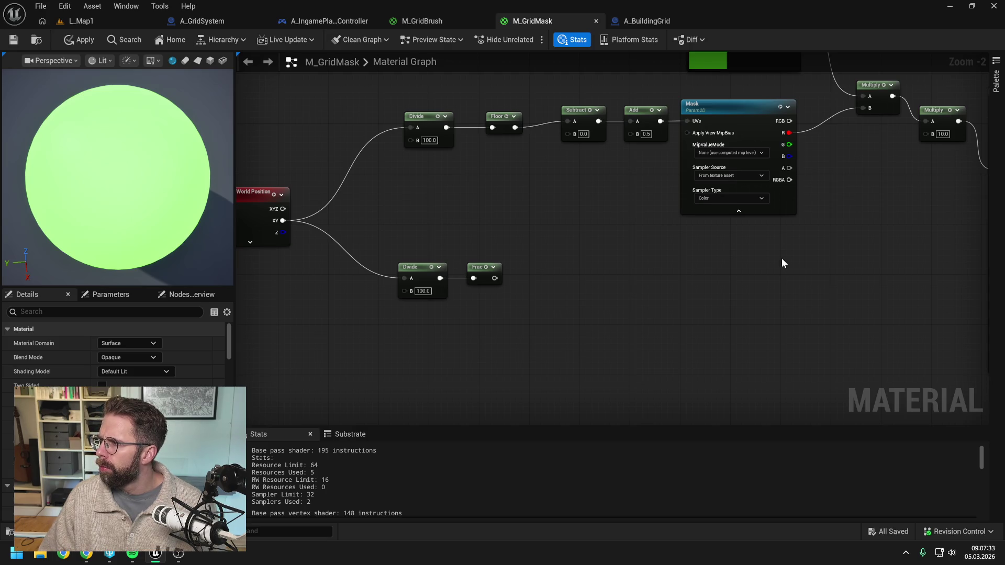
left_click_drag(495, 278, 524, 280)
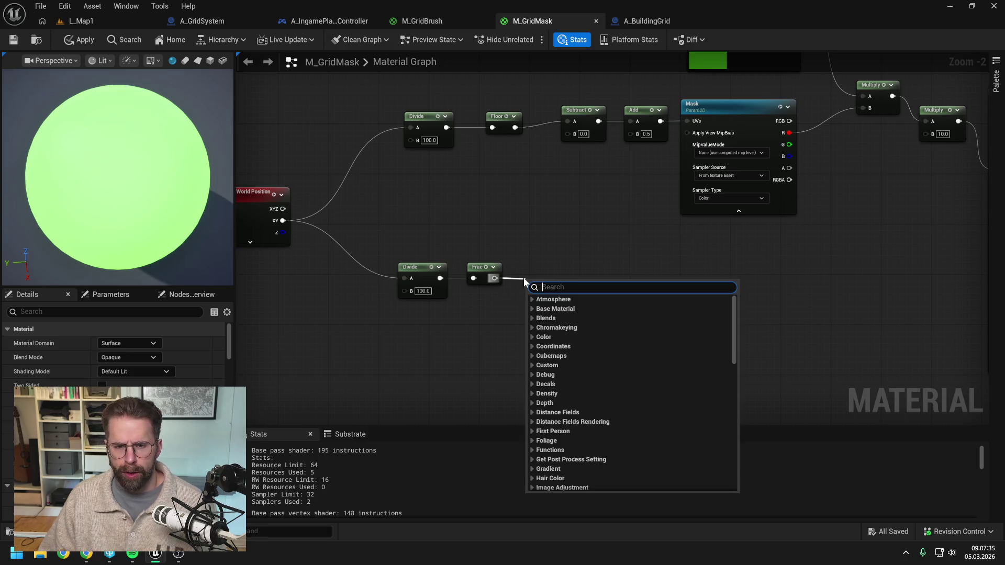
type("cheap")
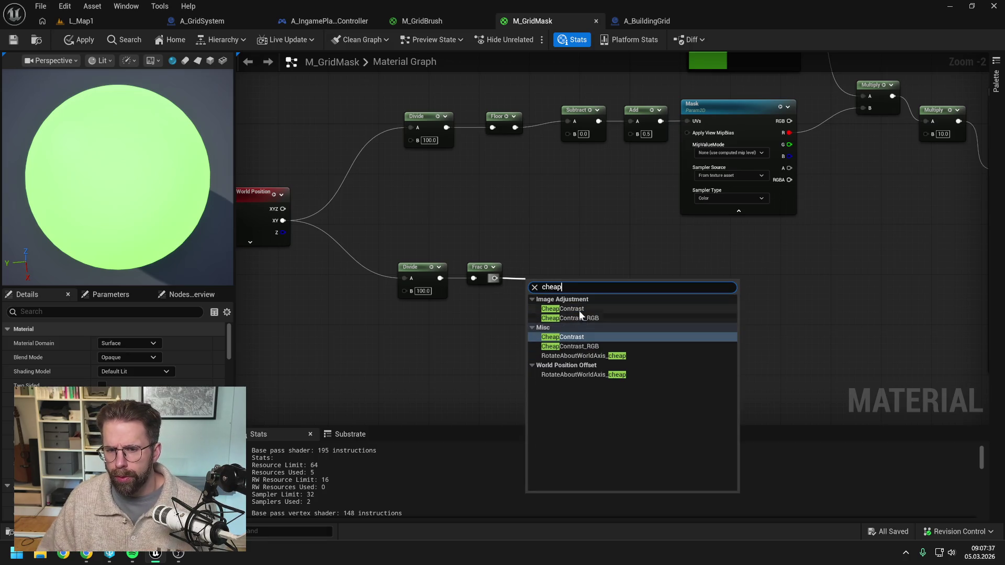
left_click(575, 308)
left_click(562, 340)
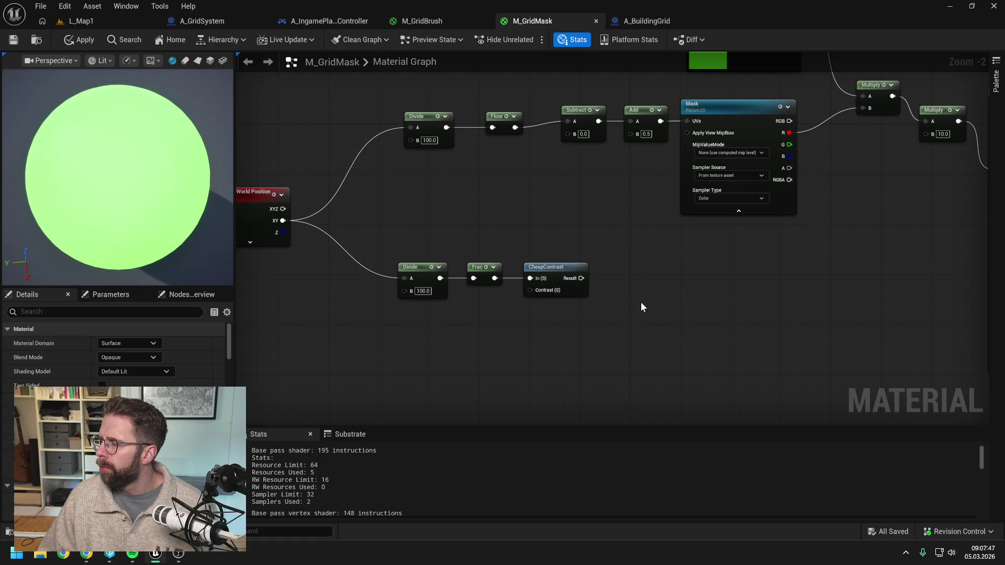
Add a second Multiply after the existing one, with CheapContrast's result feeding its B input
left_click_drag(668, 292, 556, 302)
scroll(564, 297, "down", 1)
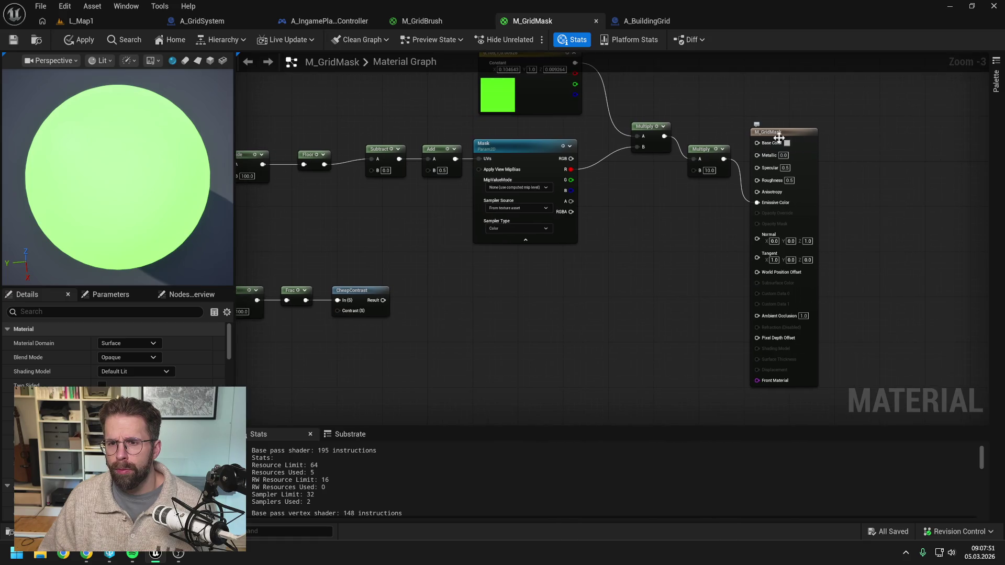
left_click(811, 134)
left_click_drag(811, 134, 920, 151)
left_click_drag(724, 158, 746, 231)
type("multiply")
key("Return")
left_click(542, 268)
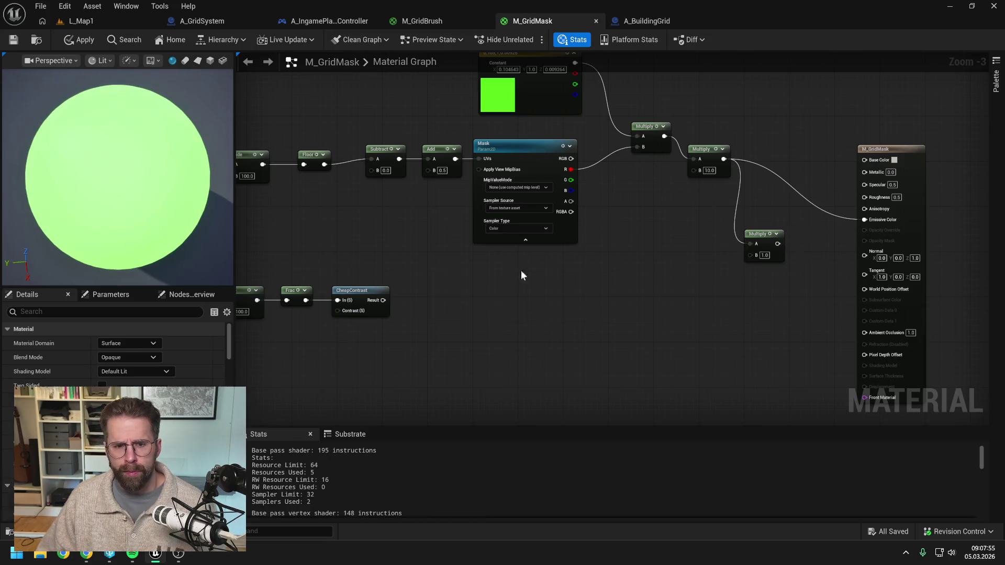
left_click_drag(384, 300, 751, 255)
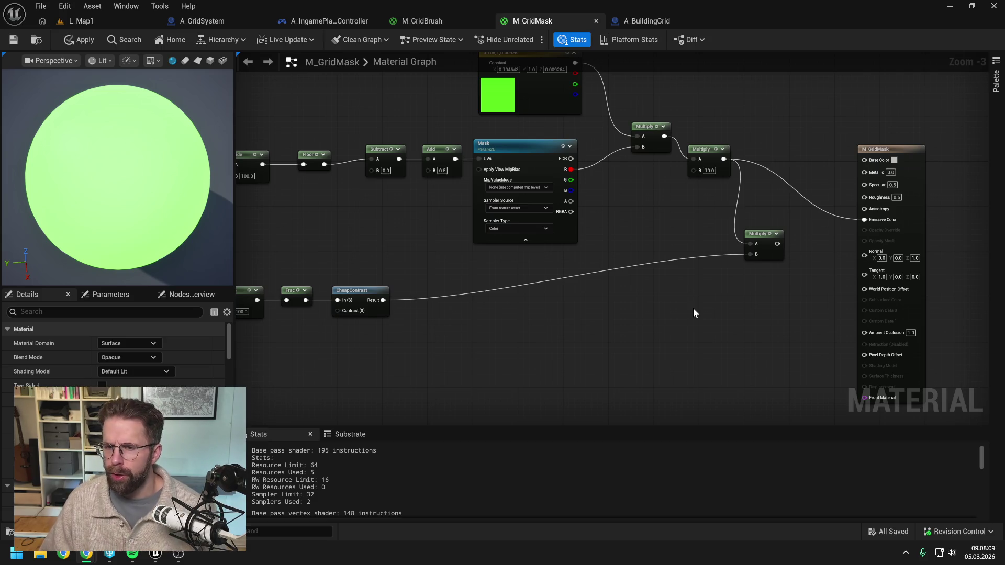
left_click_drag(762, 230, 755, 219)
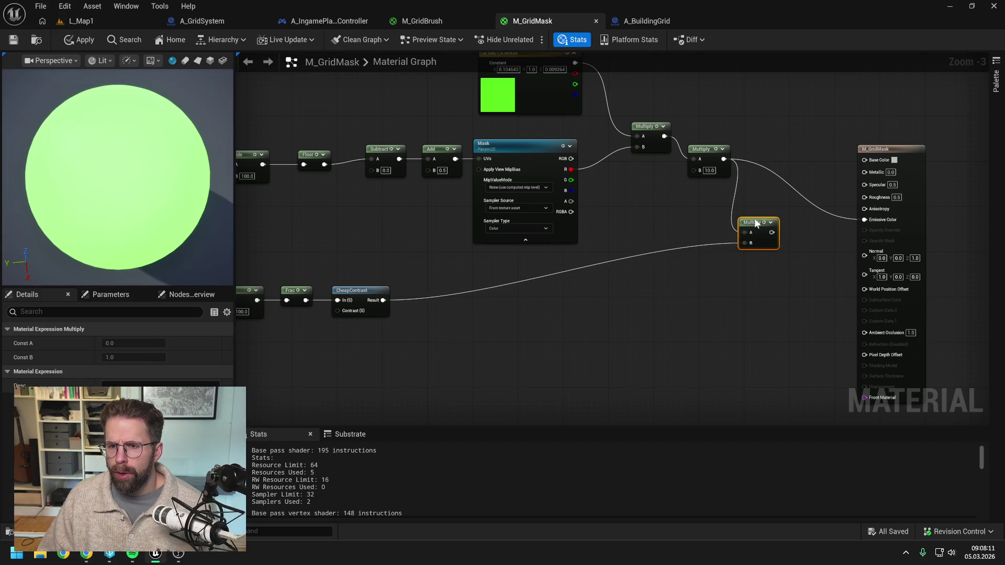
left_click(662, 296)
Route the second Multiply into Emissive Color and apply M_GridMask
mouse_move(648, 303)
left_mouse_down()
mouse_move(662, 287)
mouse_move(725, 282)
mouse_move(750, 306)
mouse_move(745, 250)
mouse_move(792, 239)
left_mouse_up()
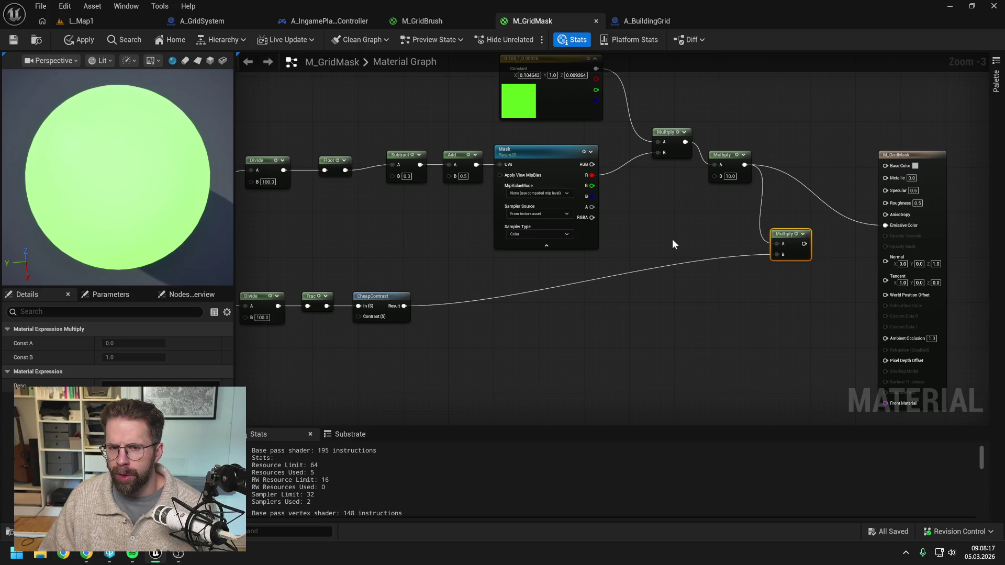
left_click(673, 241)
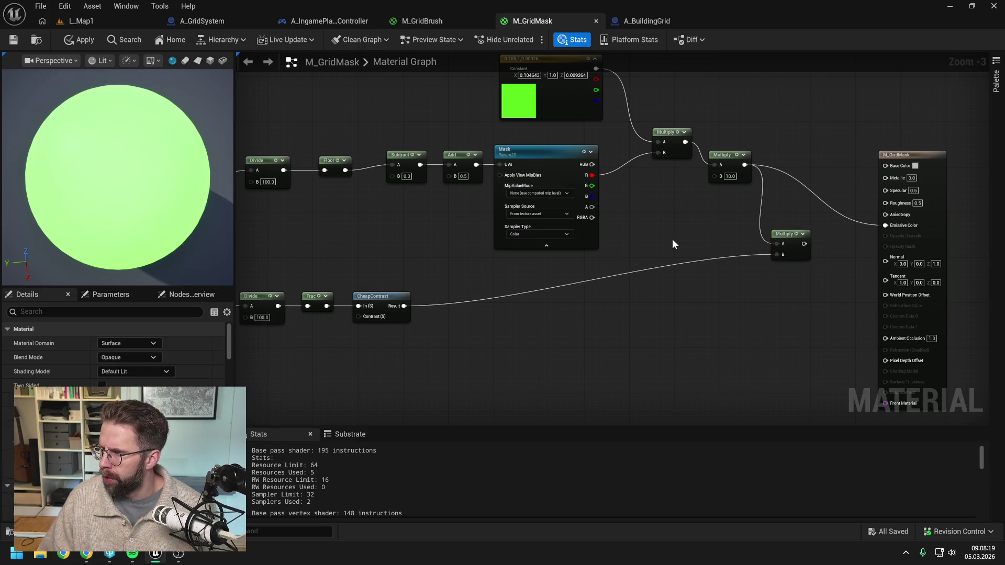
left_click_drag(786, 234, 743, 224)
mouse_move(803, 234)
left_mouse_down()
mouse_move(726, 234)
mouse_move(800, 218)
left_mouse_up()
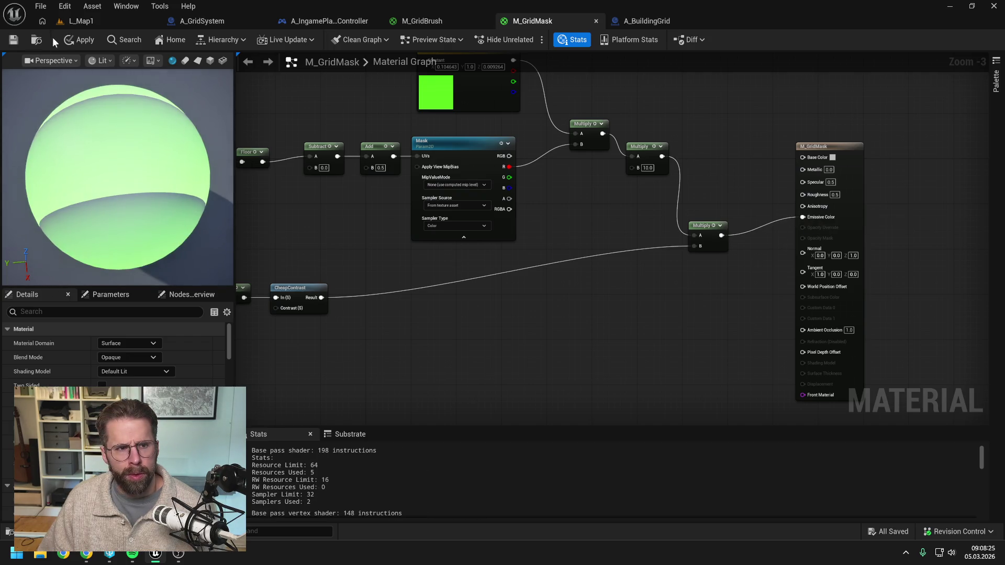
left_click(76, 40)
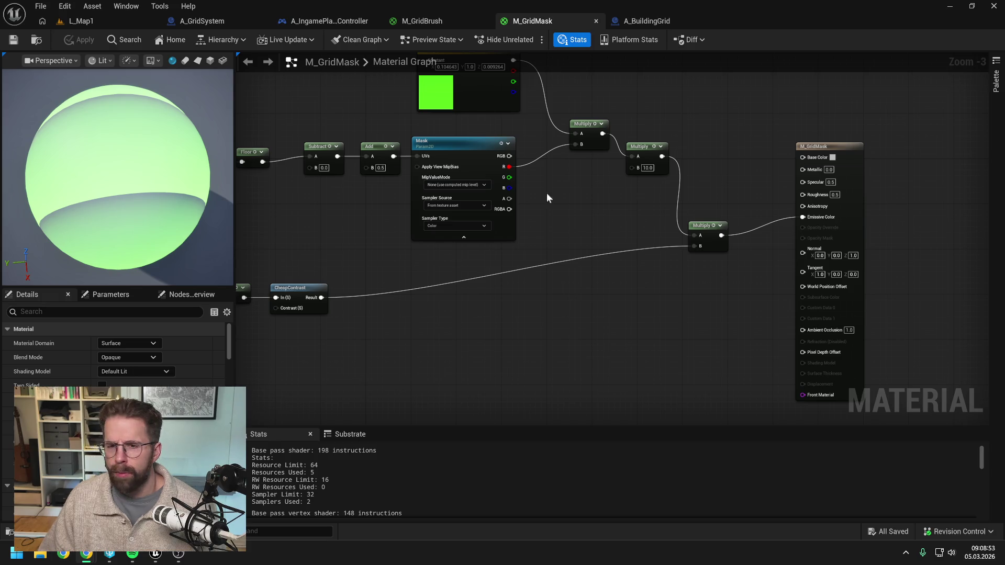
mouse_move(561, 206)
left_mouse_down()
mouse_move(656, 205)
mouse_move(682, 213)
mouse_move(681, 224)
left_mouse_up()
scroll(656, 204, "down", 2)
scroll(654, 204, "up", 1)
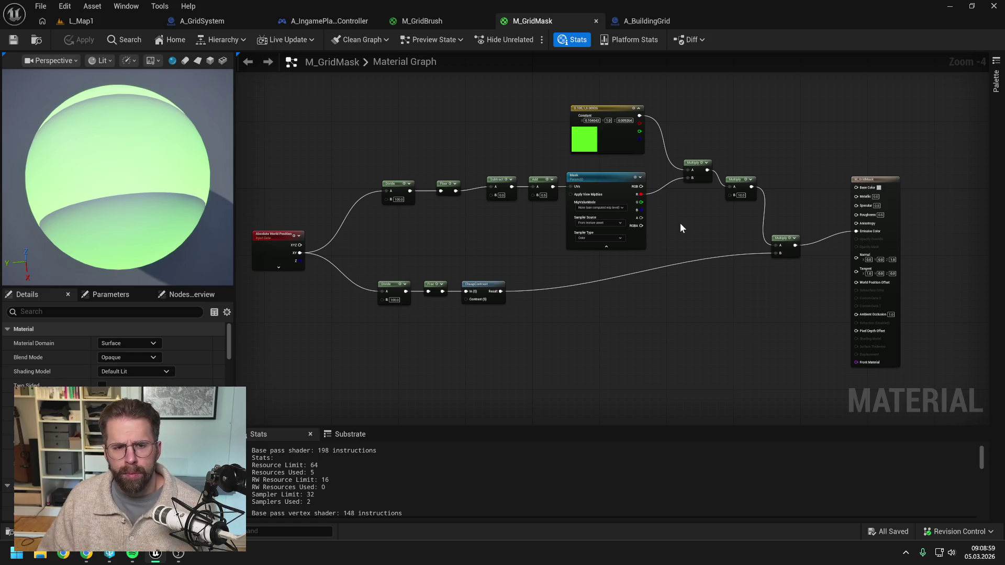
key("alt+Tab")
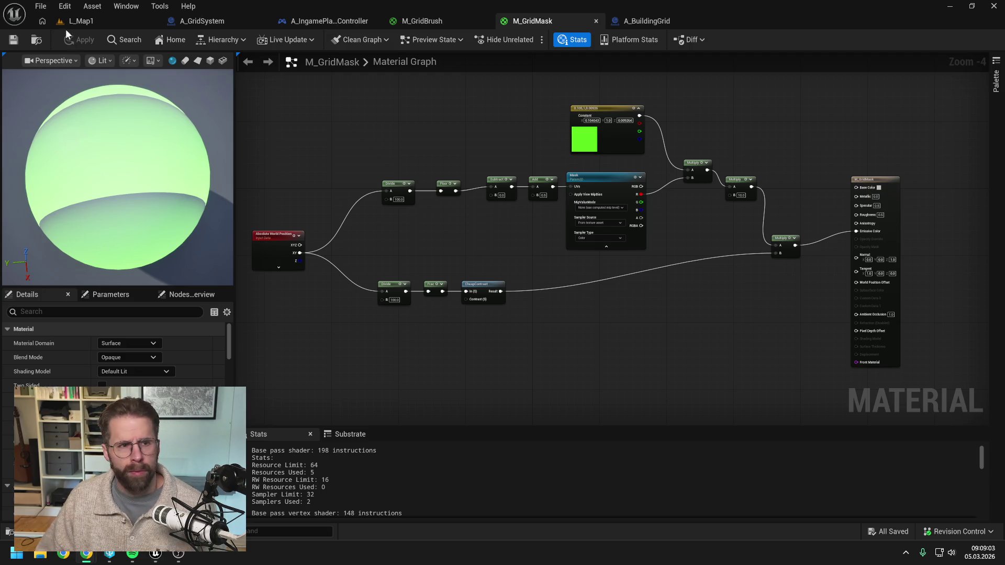
Play-test L_Map1 twice, zooming over the cube to check the green grid overlay
left_click(68, 23)
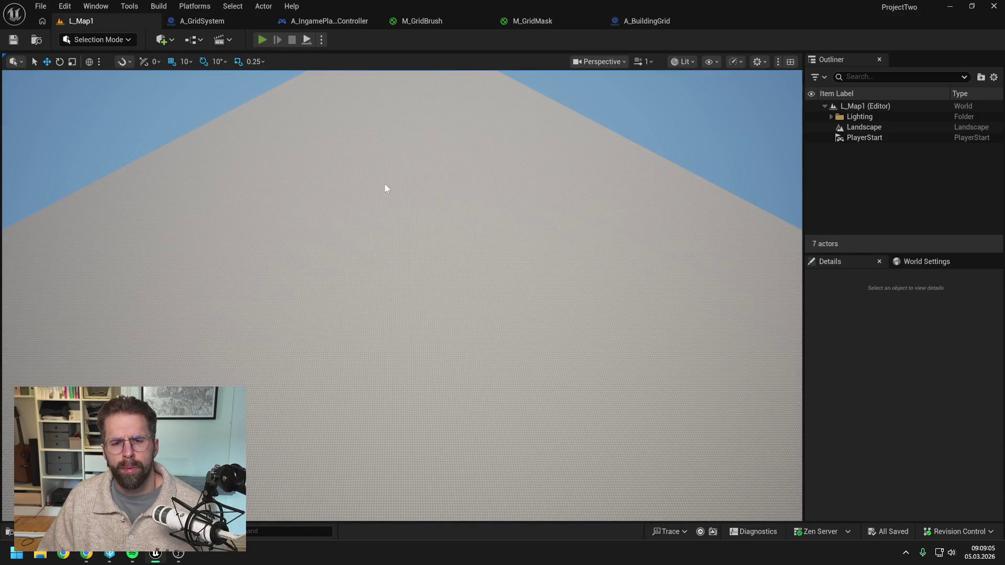
key("alt+p")
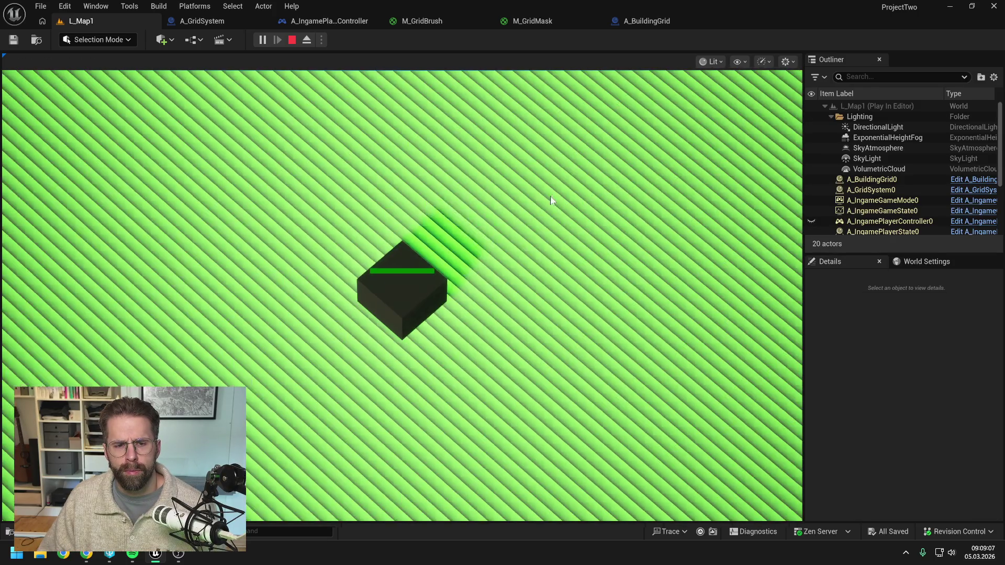
scroll(550, 200, "up", 1)
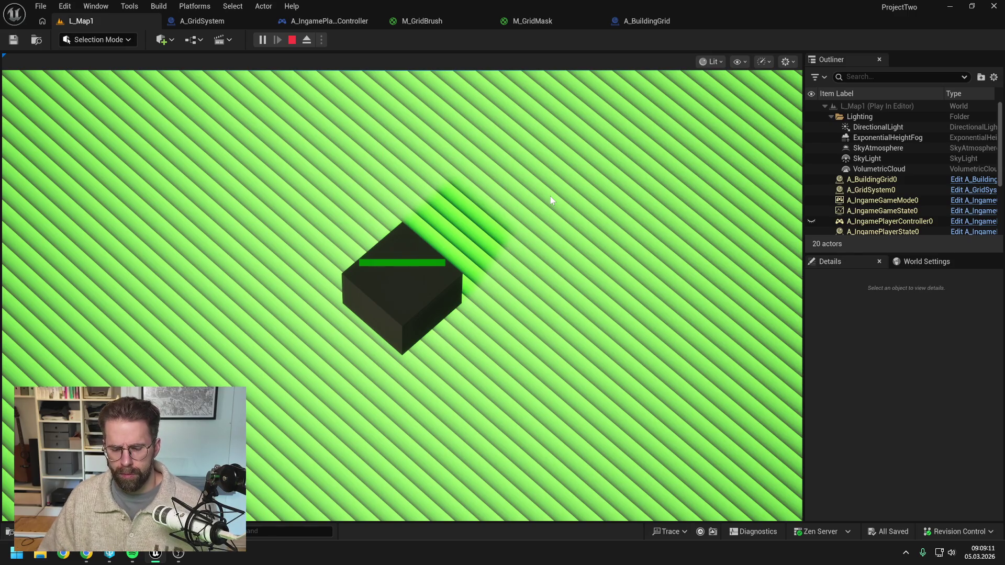
key("Escape")
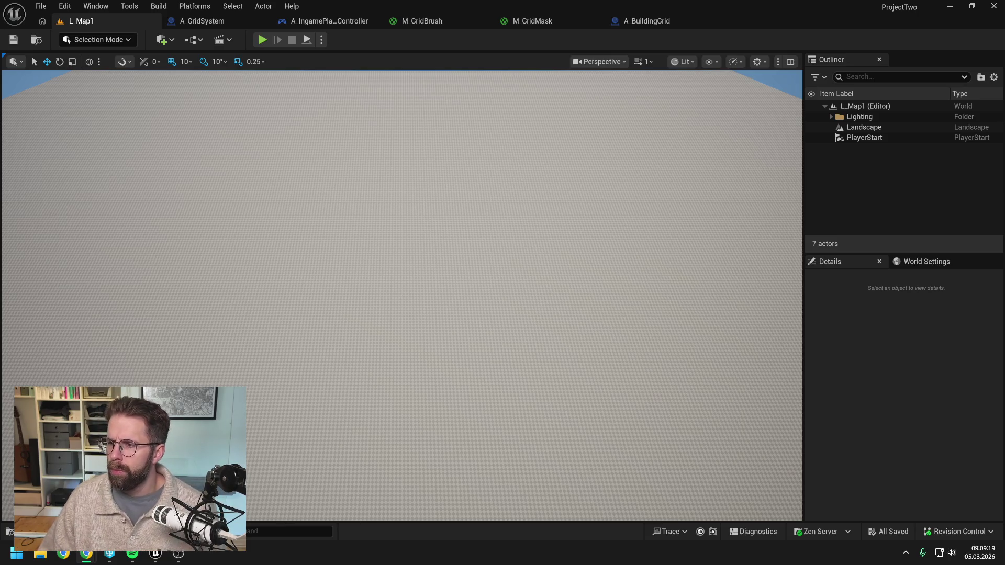
left_click(406, 171)
key("alt+p")
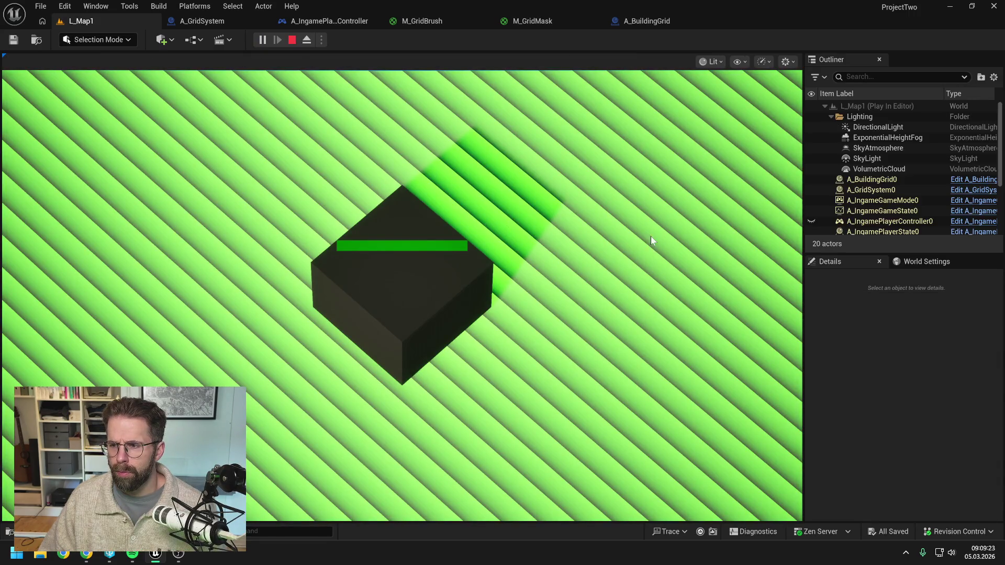
scroll(639, 229, "down", 5)
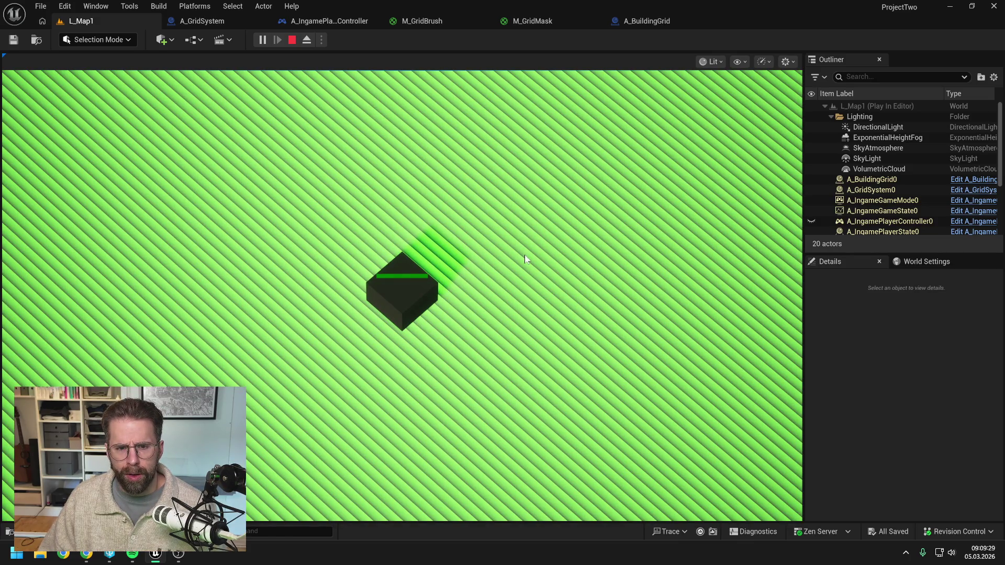
scroll(508, 259, "up", 2)
scroll(503, 263, "down", 2)
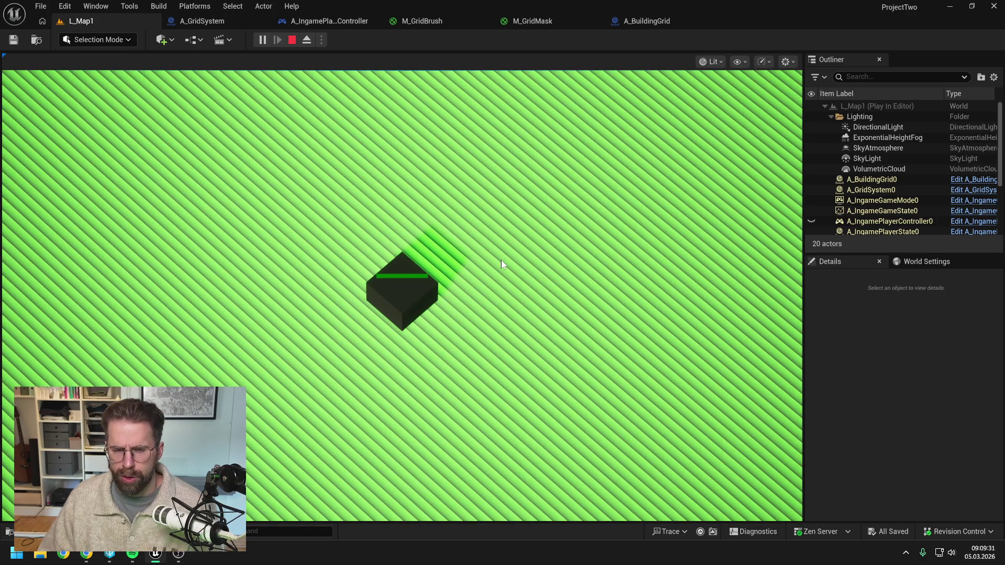
key("Escape")
key("alt+Tab")
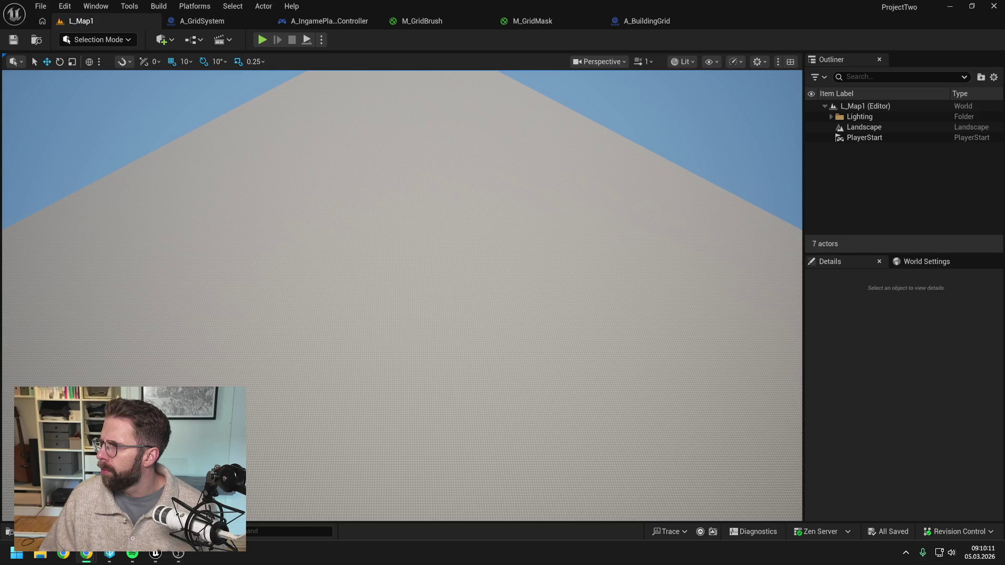
Play the level again, zooming in and out repeatedly to inspect the stripes at different distances
left_click(533, 20)
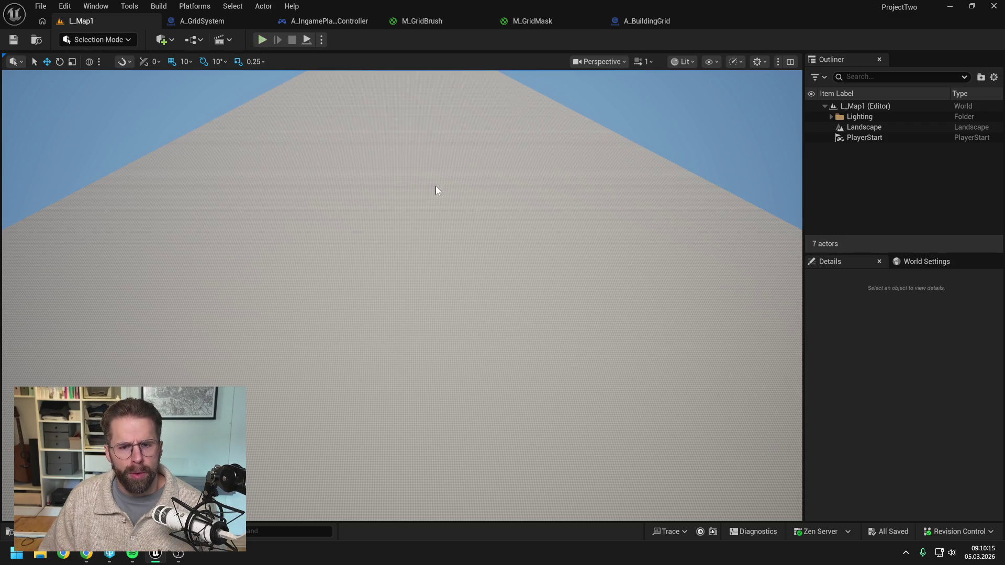
key("alt+p")
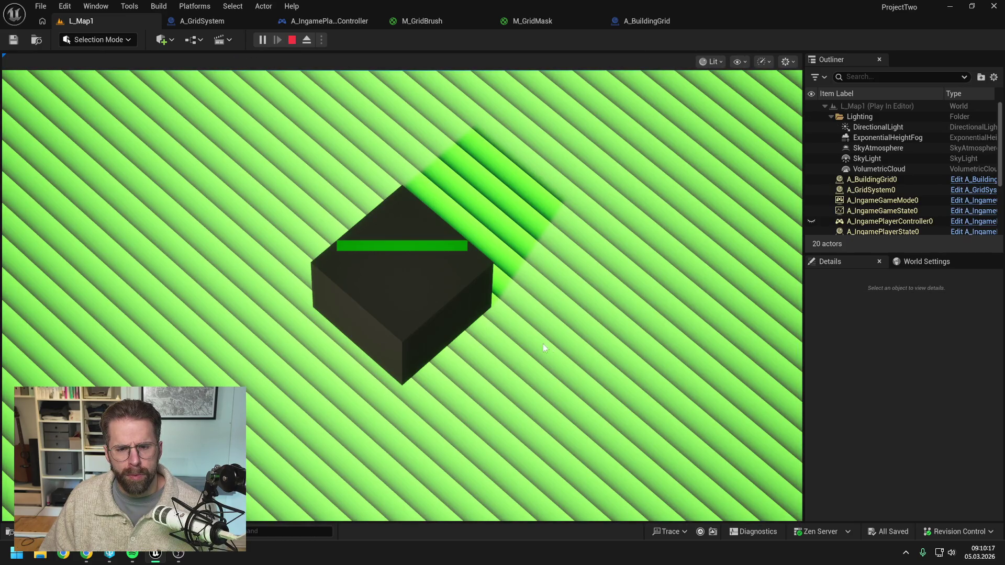
scroll(526, 247, "down", 3)
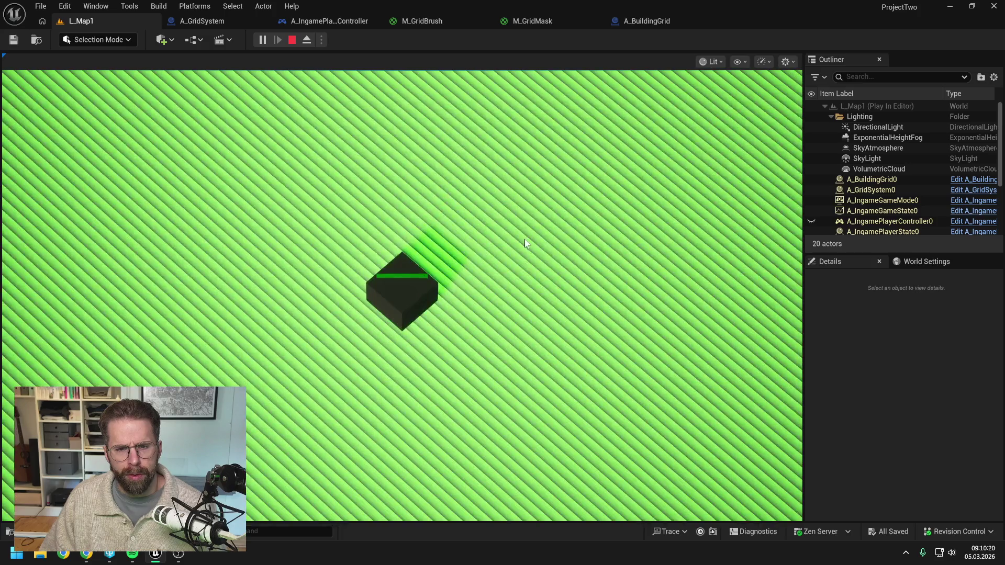
scroll(457, 332, "up", 5)
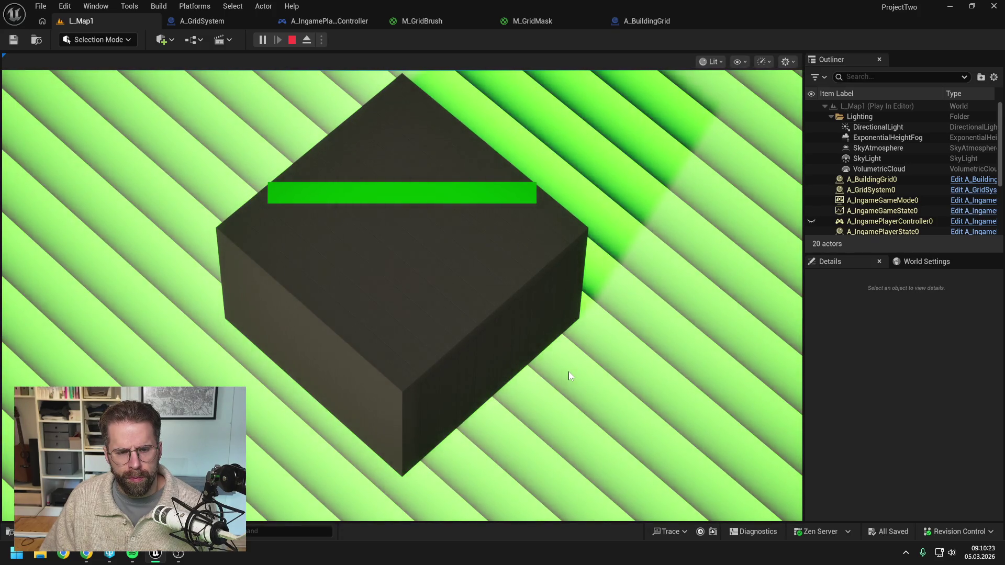
scroll(568, 373, "down", 4)
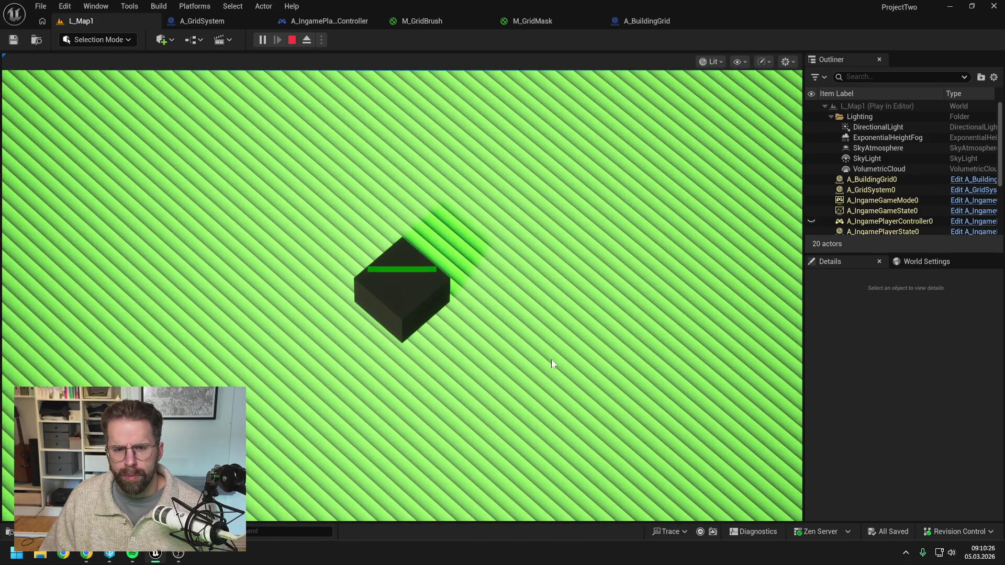
scroll(476, 356, "up", 5)
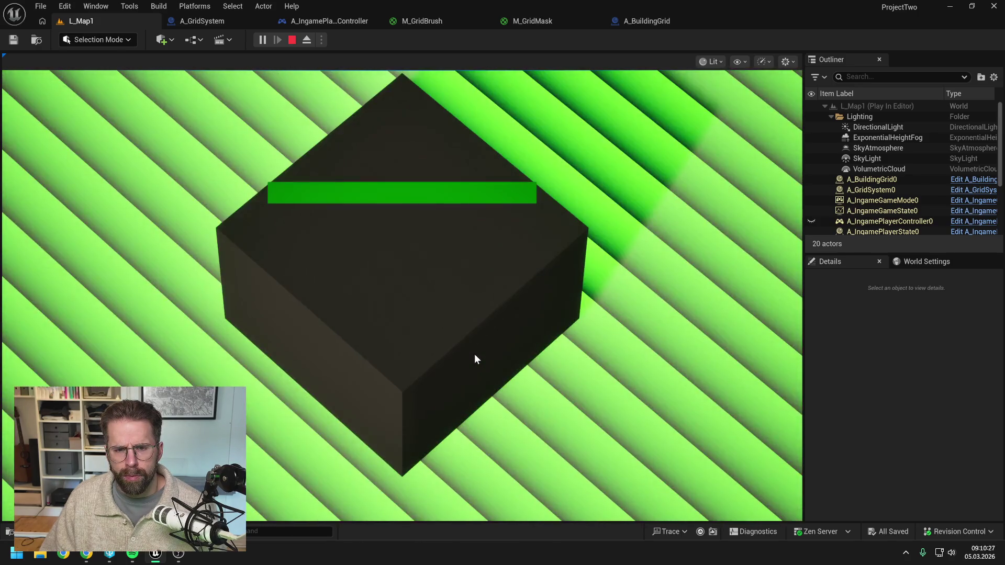
scroll(475, 355, "down", 5)
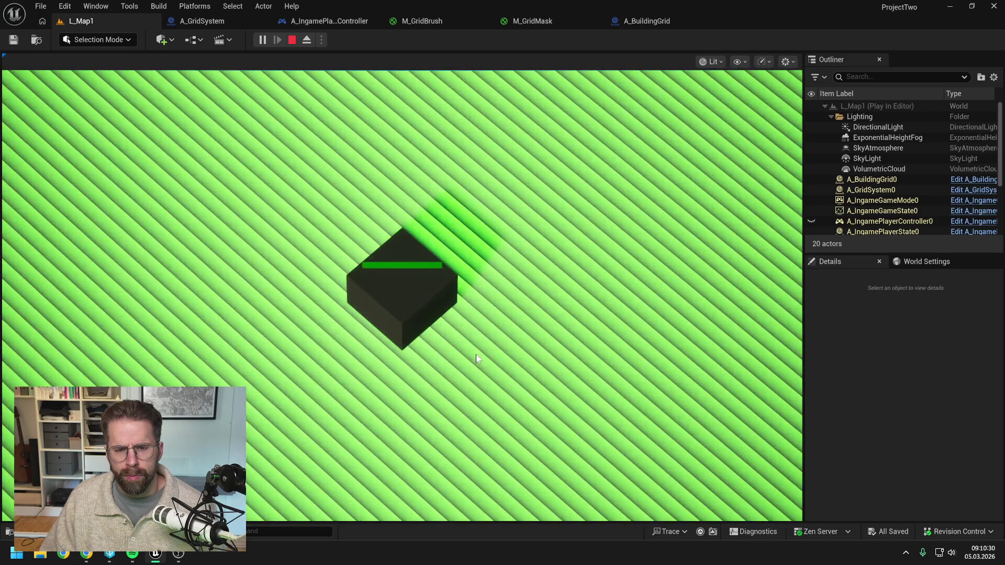
scroll(476, 358, "up", 1)
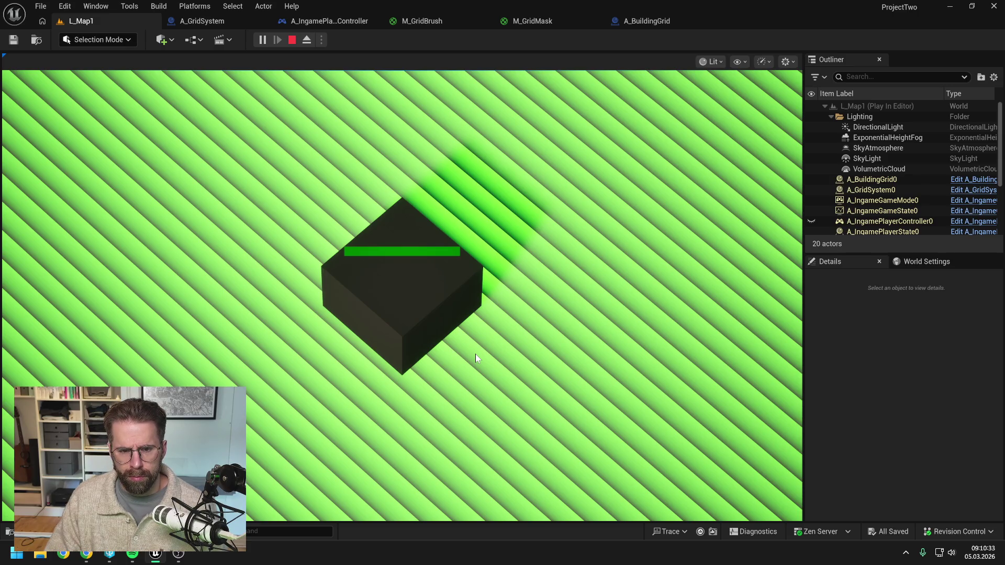
key("Escape")
left_click(534, 21)
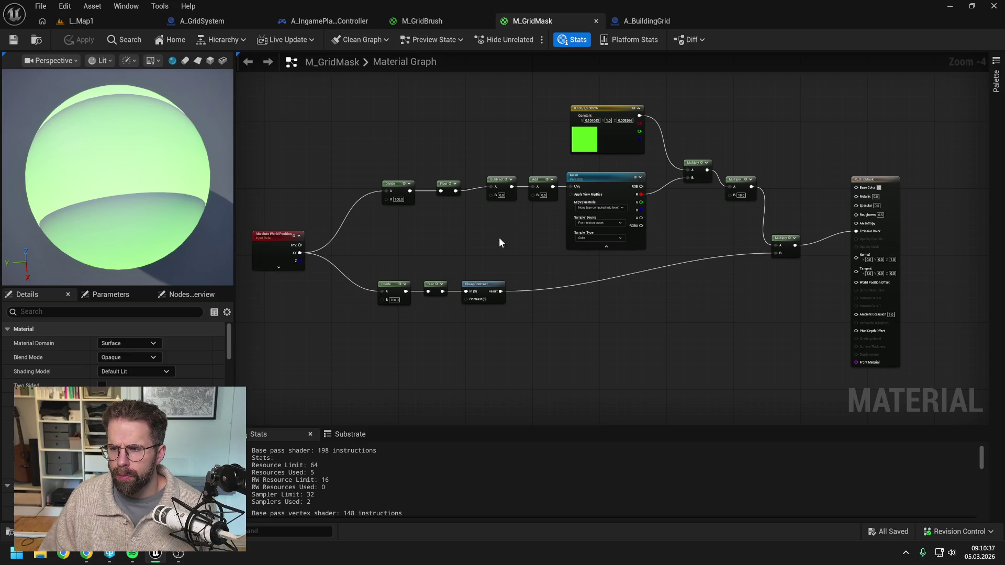
Raise the Divide–Frac–CheapContrast row, straighten Divide and Floor in line with Subtract and Add, and apply
left_click_drag(500, 241, 556, 224)
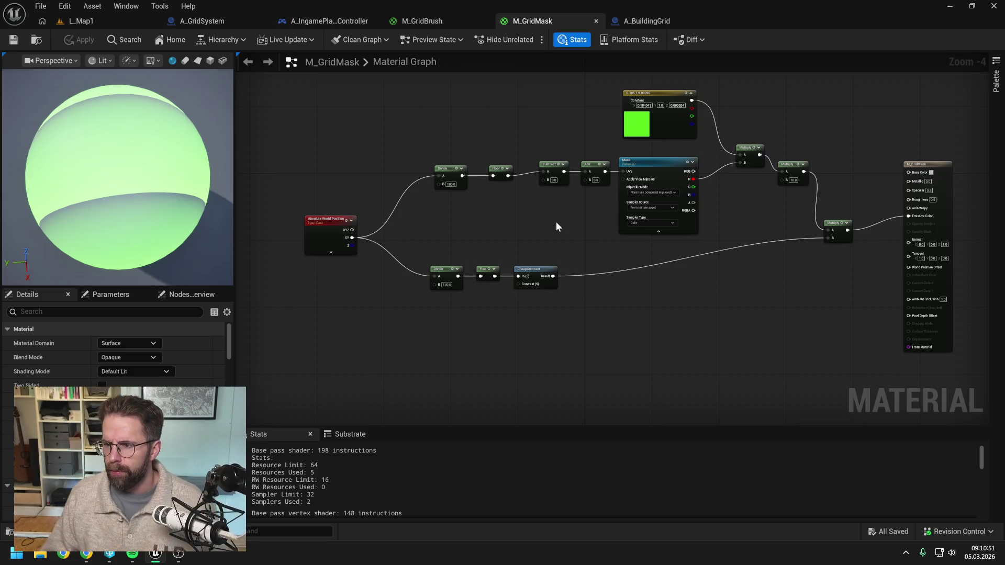
mouse_move(556, 226)
left_mouse_down()
mouse_move(701, 211)
mouse_move(719, 213)
mouse_move(736, 233)
left_mouse_up()
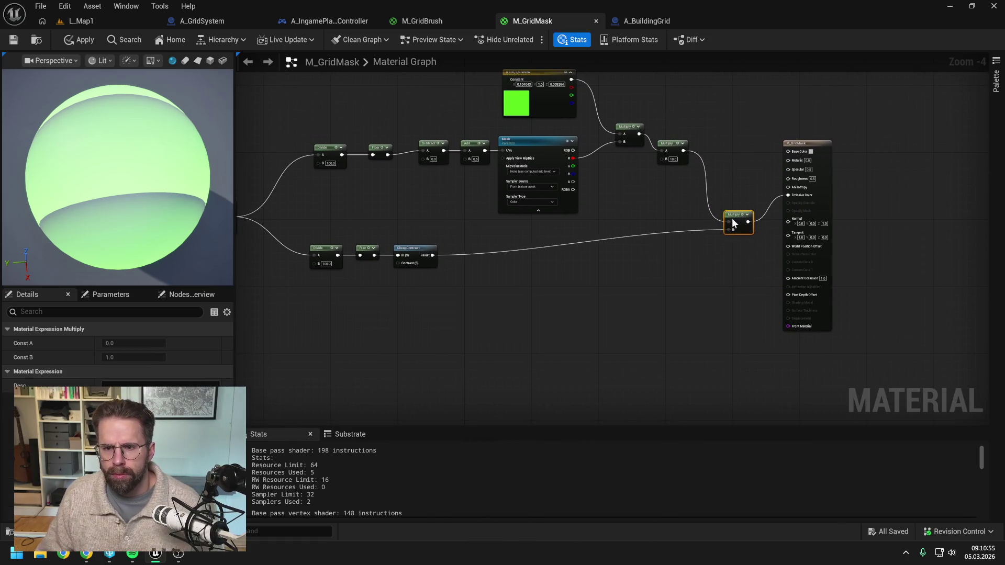
mouse_move(810, 145)
left_mouse_down()
mouse_move(838, 200)
mouse_move(811, 188)
left_mouse_up()
mouse_move(652, 284)
left_mouse_down()
mouse_move(447, 227)
mouse_move(473, 255)
left_mouse_up()
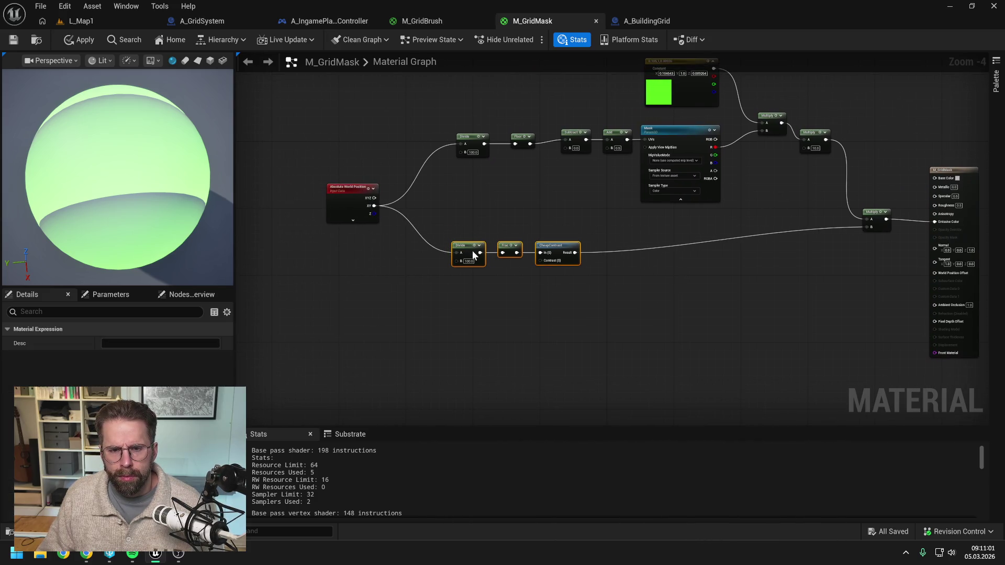
left_click(539, 212)
left_click_drag(600, 208, 610, 204)
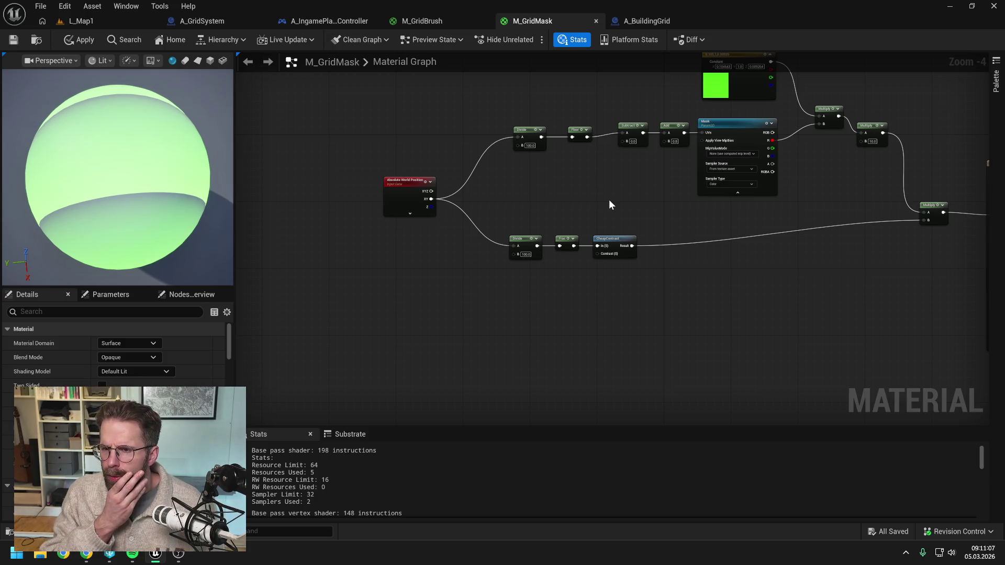
left_click_drag(505, 231, 616, 268)
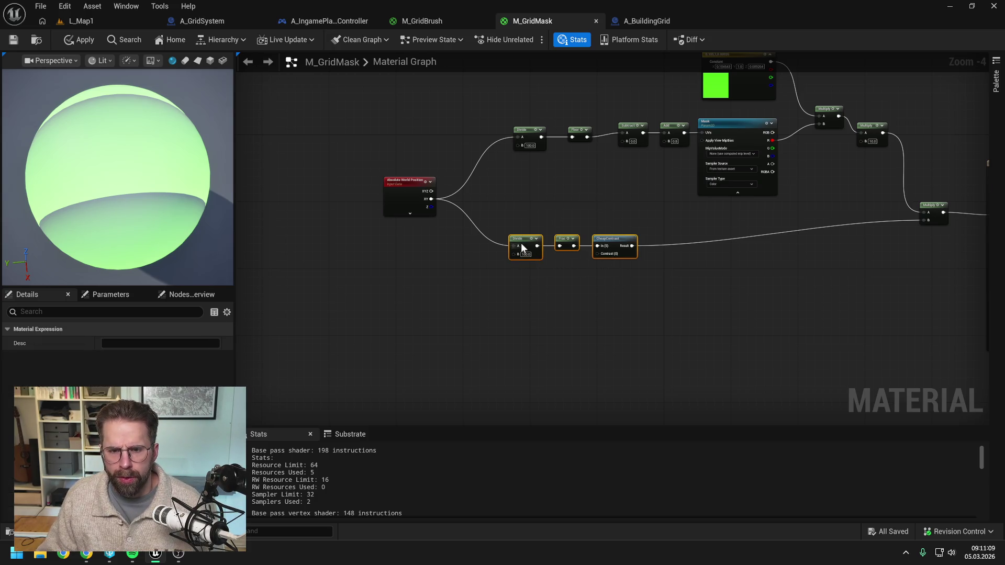
left_click_drag(520, 243, 526, 219)
left_click(660, 283)
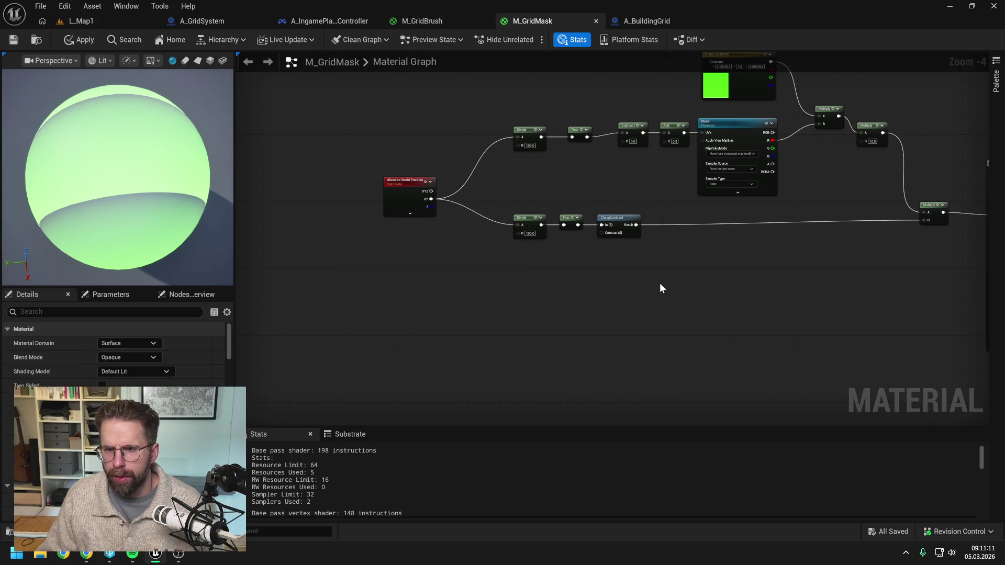
mouse_move(582, 165)
left_mouse_down()
mouse_move(546, 186)
mouse_move(473, 142)
left_mouse_up()
key("q")
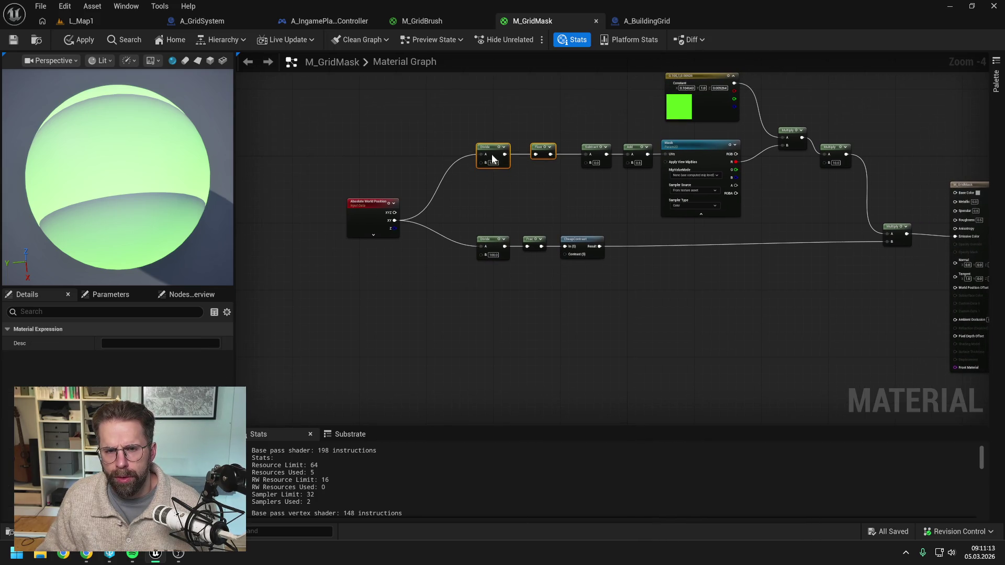
left_click(15, 42)
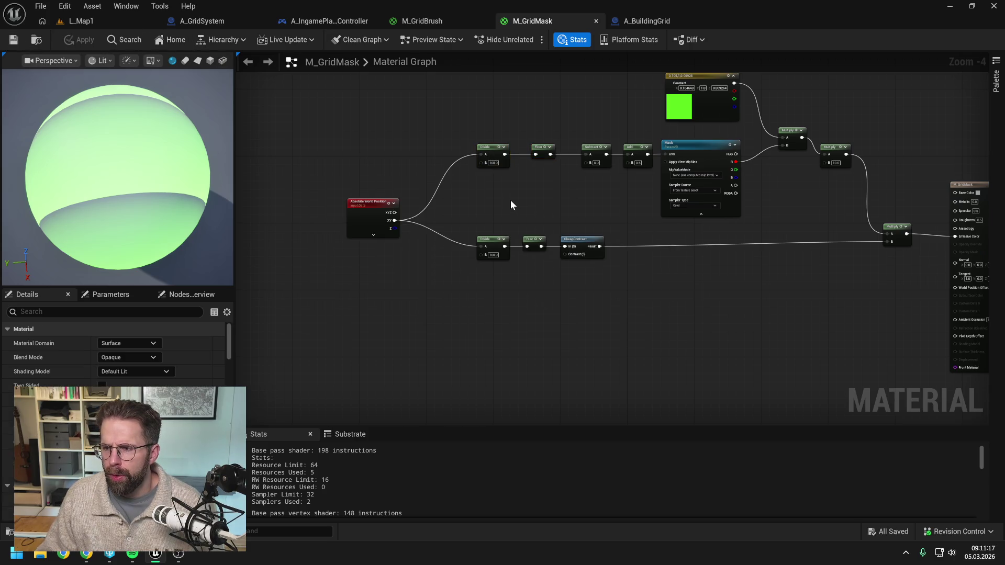
Straighten the final Multiply in line with CheapContrast and save the material
left_click_drag(690, 297, 634, 286)
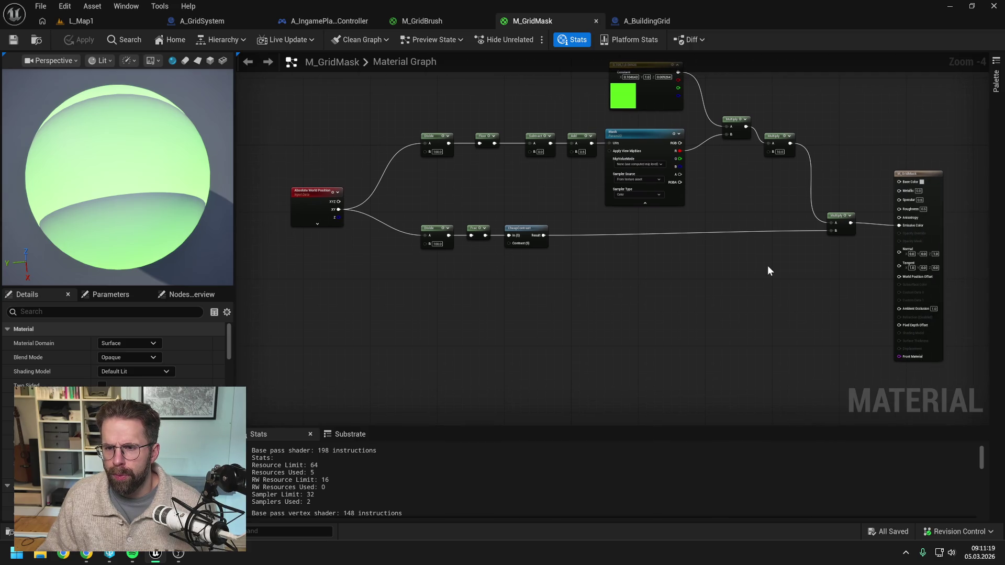
left_click_drag(787, 246, 456, 216)
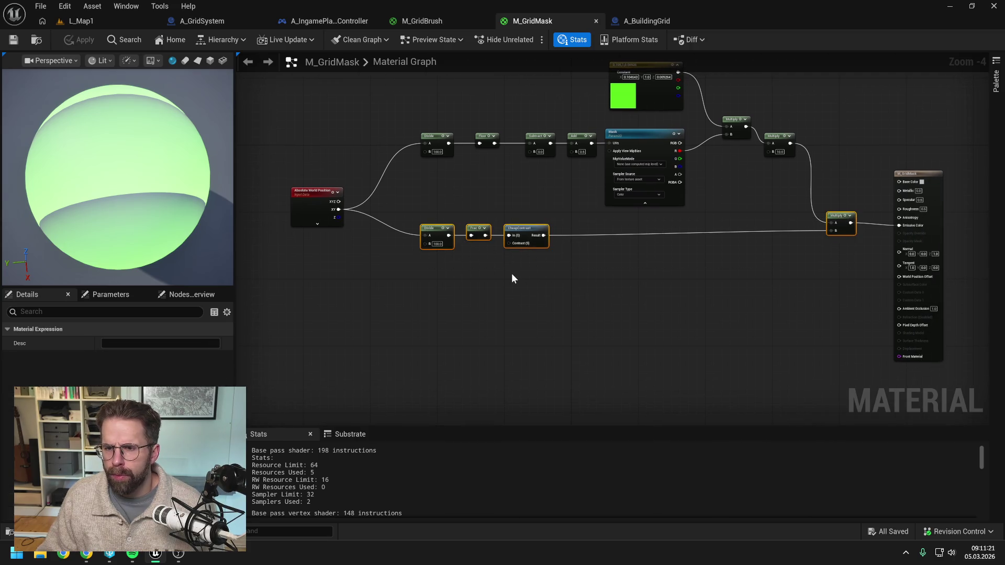
key("q")
left_click(511, 298)
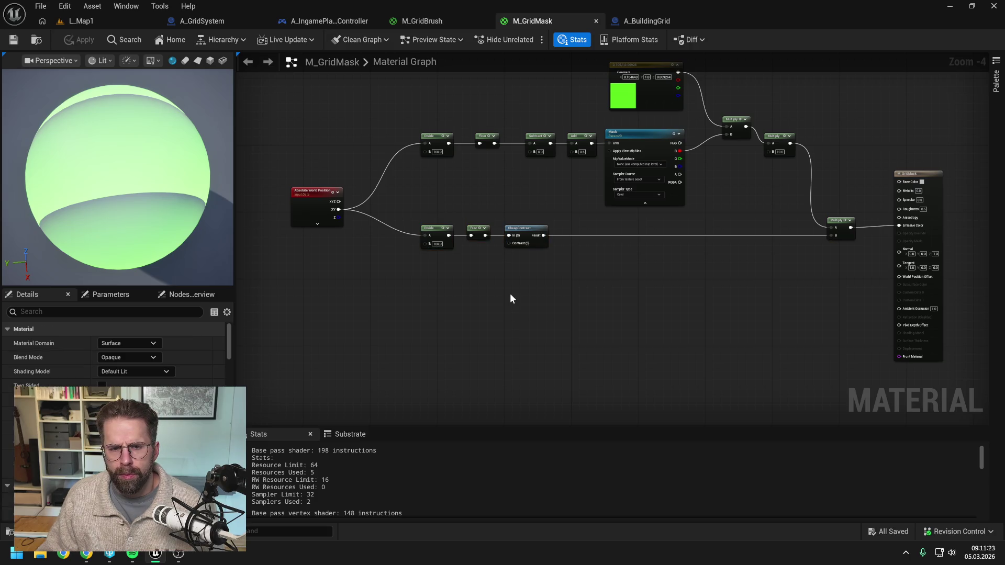
left_click(13, 40)
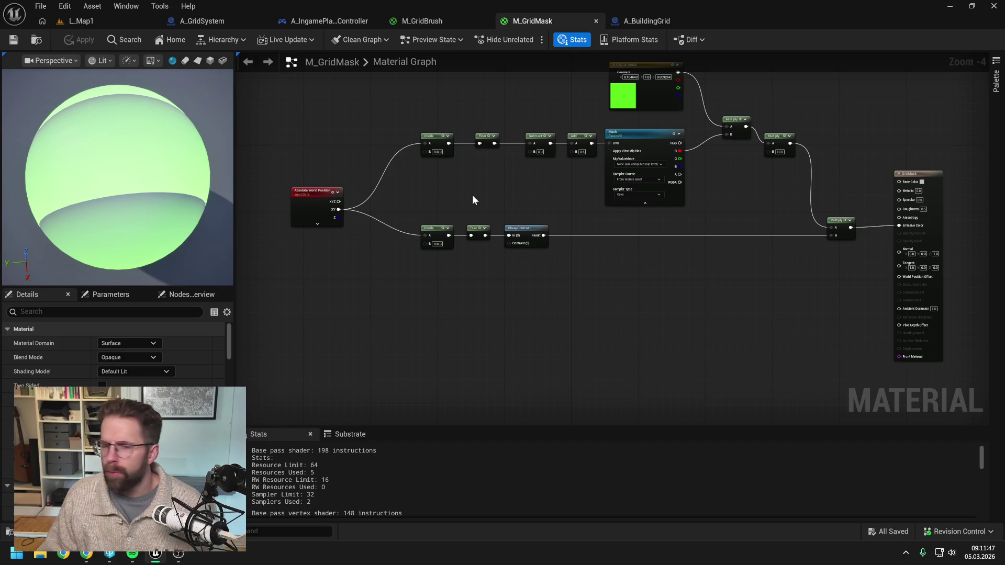
scroll(406, 241, "up", 1)
left_click_drag(384, 252, 423, 247)
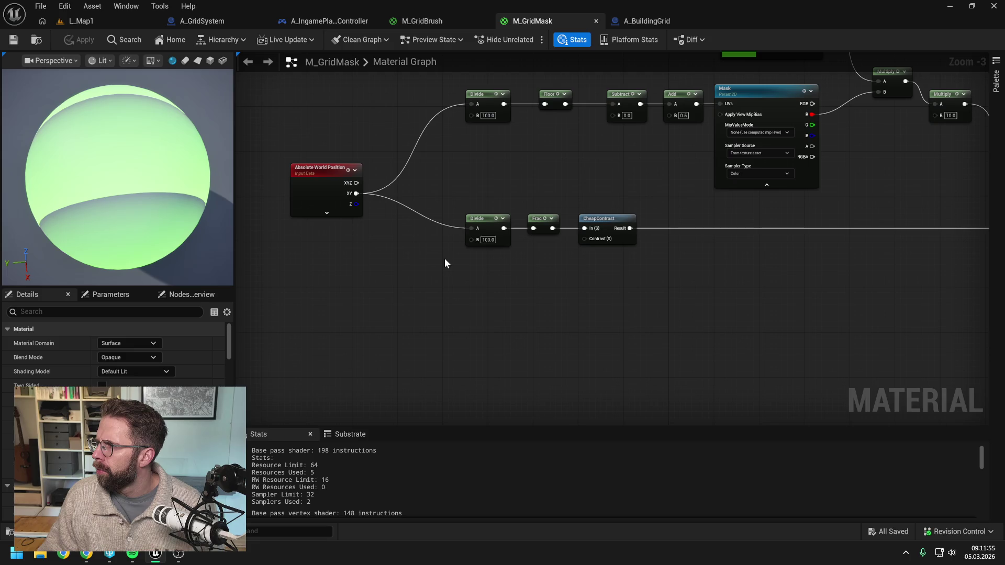
Toggle the Absolute World Position node's options and start a wire from XY, cancelling the node search
left_click(326, 213)
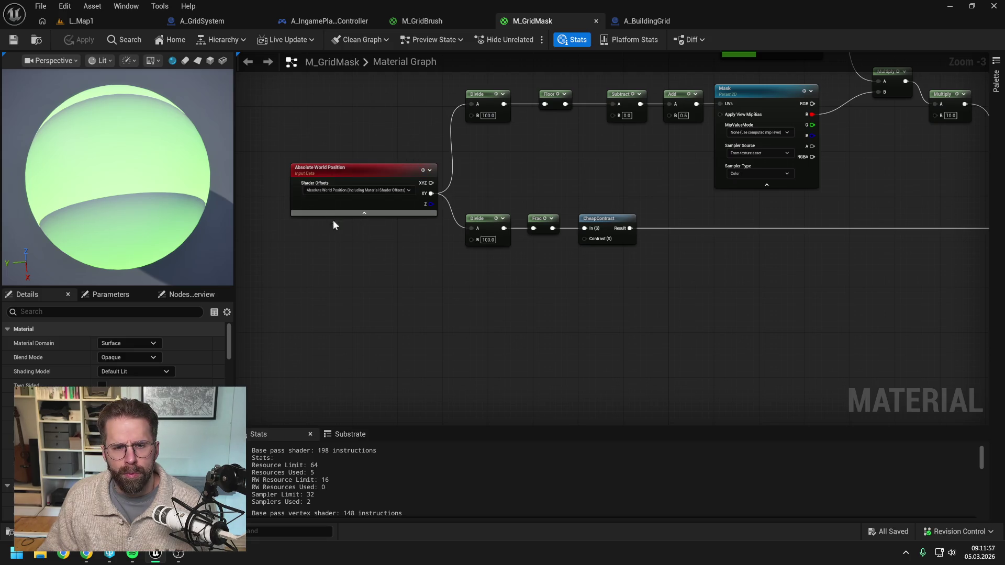
left_click(365, 214)
left_click_drag(525, 284, 549, 277)
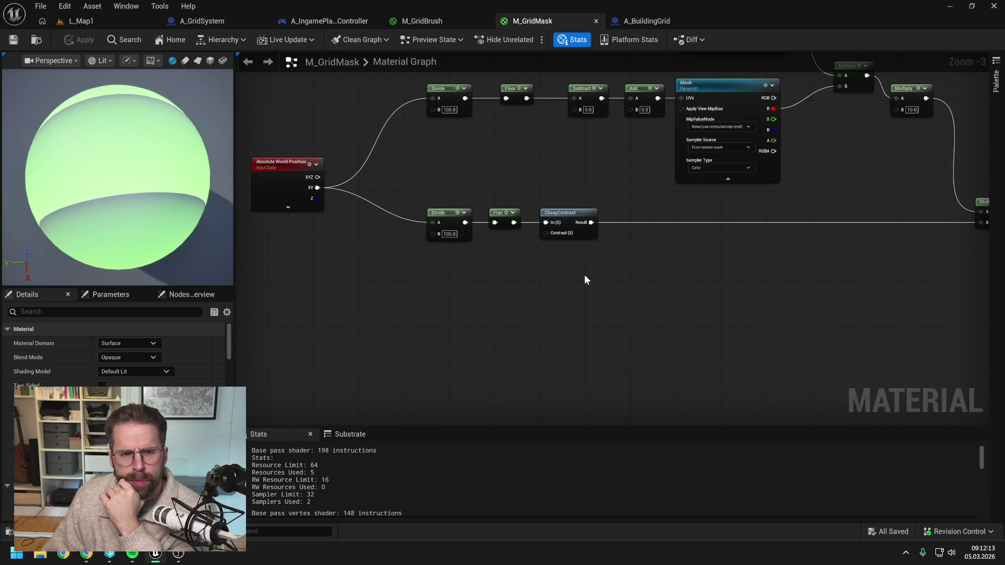
mouse_move(587, 275)
left_mouse_down()
mouse_move(525, 276)
mouse_move(579, 275)
mouse_move(555, 273)
left_mouse_up()
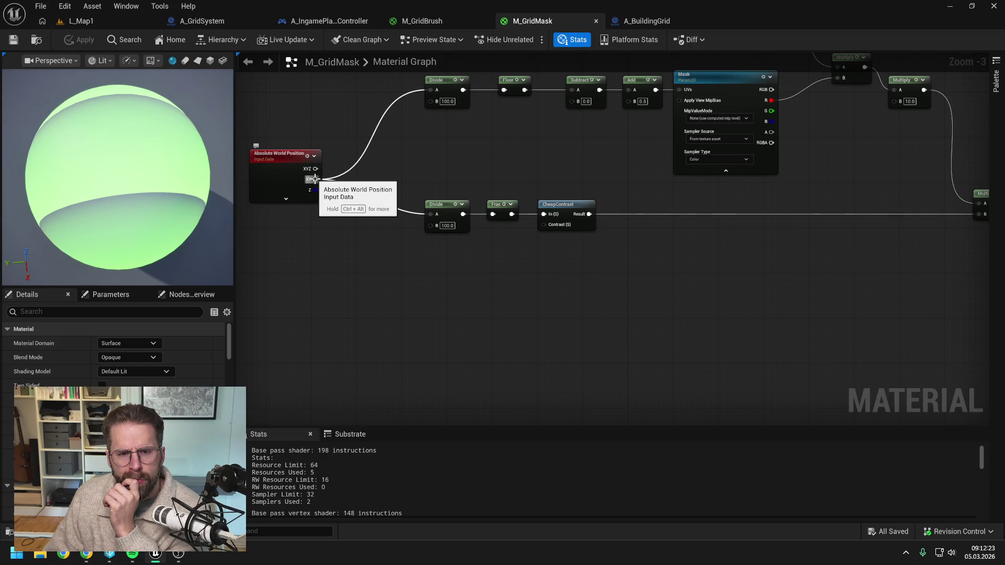
left_click_drag(314, 179, 391, 260)
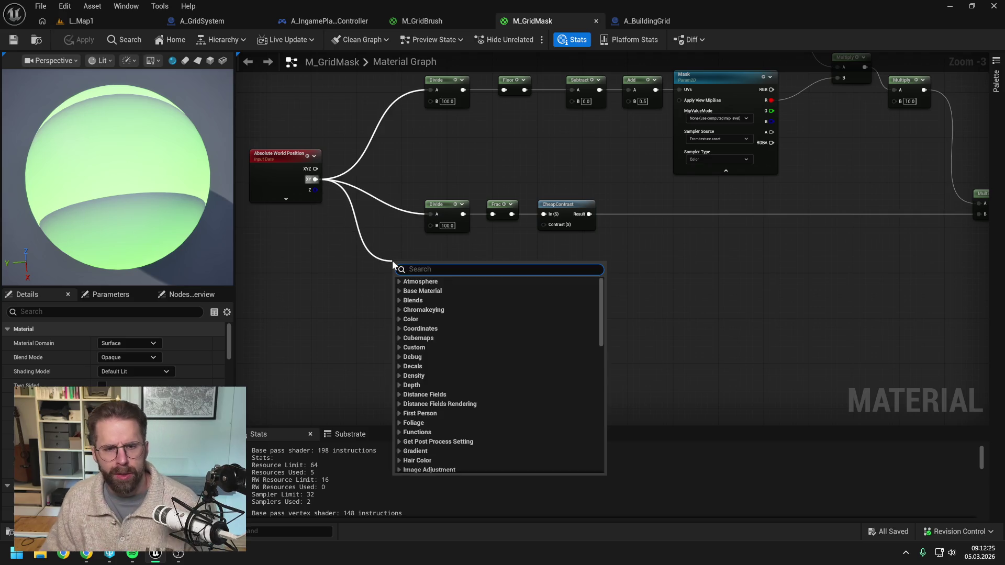
type("br")
key("BackSpace")
key("BackSpace")
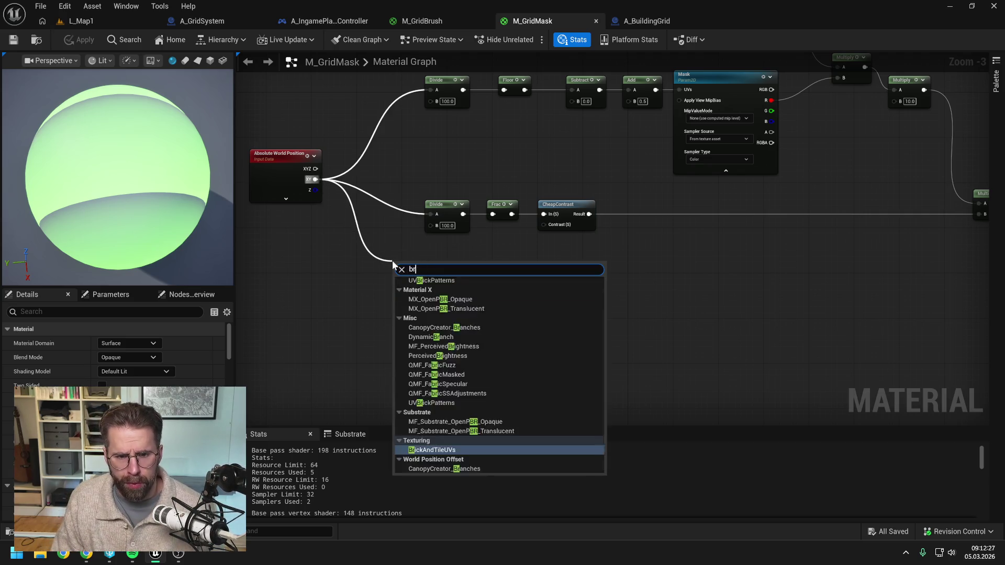
left_click(362, 266)
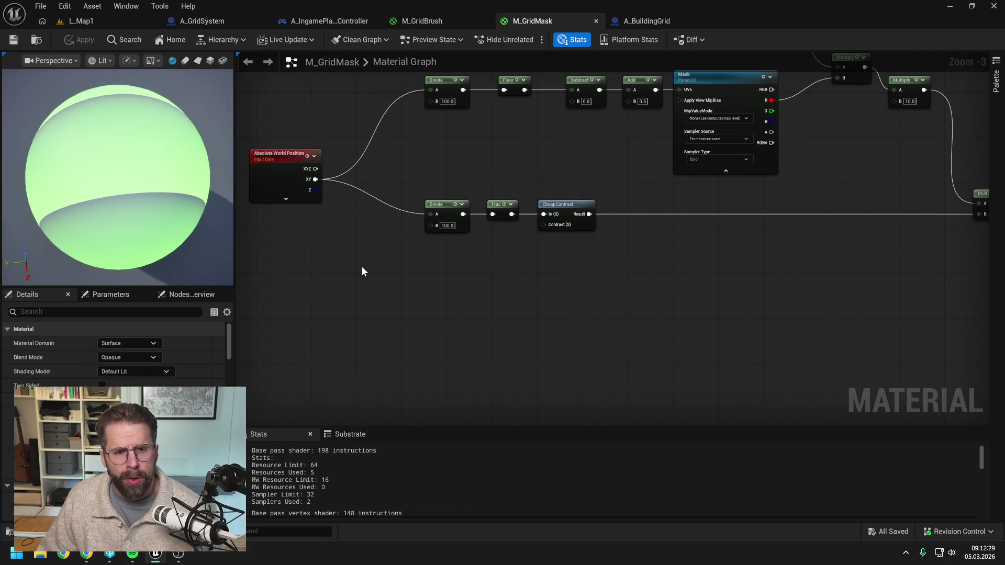
Toggle the Absolute World Position options again and pan the graph to bring that node into view
left_click(301, 198)
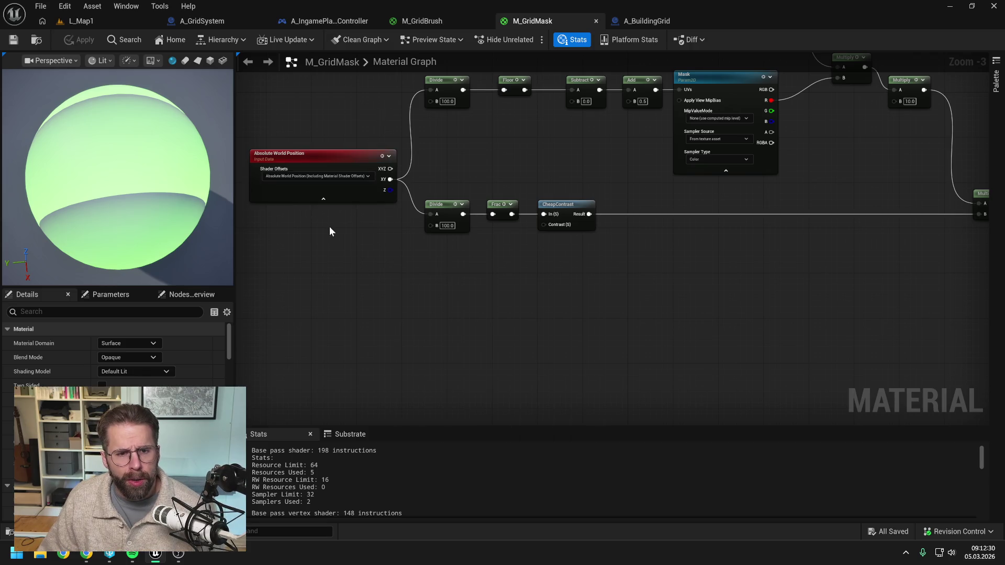
left_click(341, 197)
left_click_drag(402, 260, 525, 264)
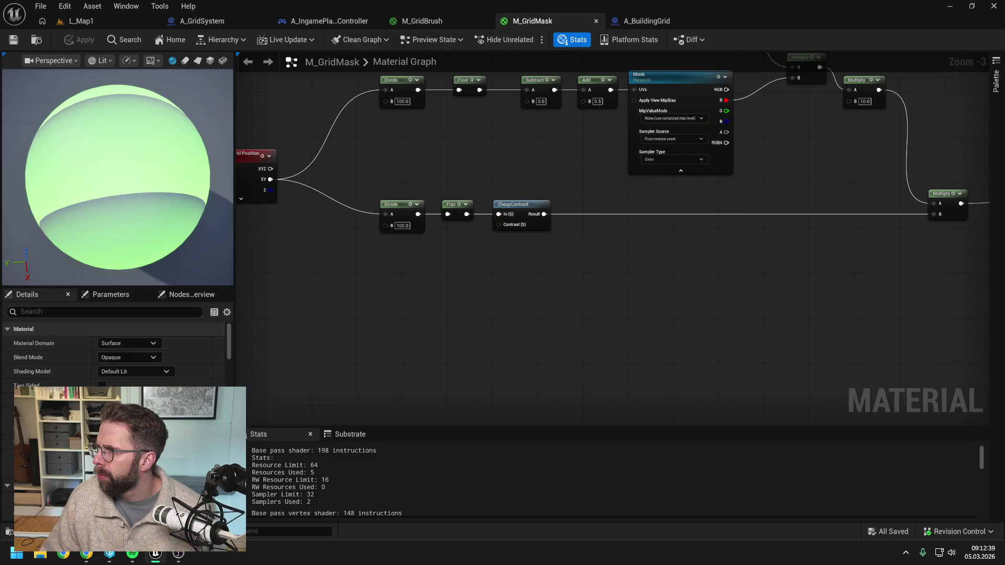
key("alt+Tab")
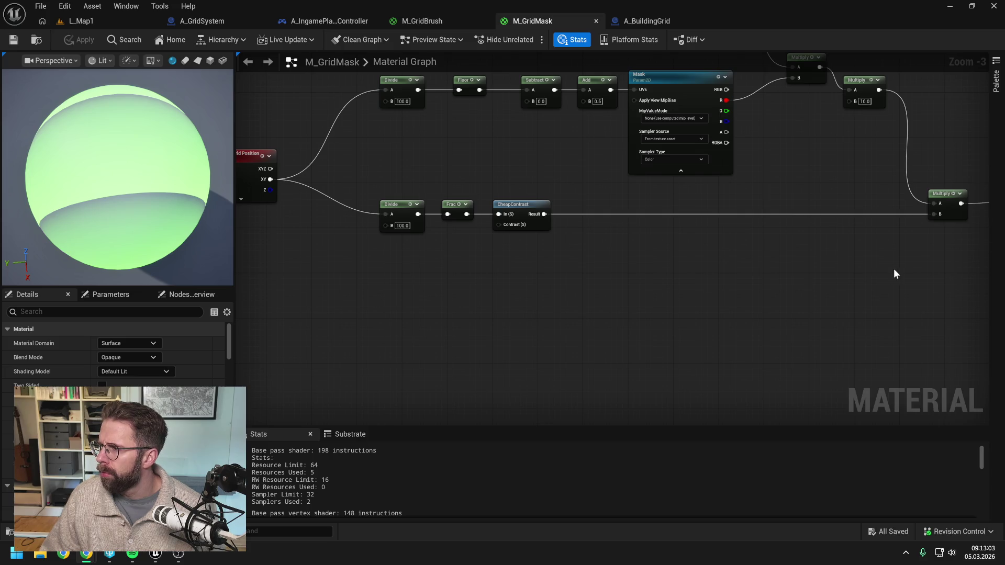
left_click_drag(761, 278, 842, 276)
Add a Component Mask fed by world position XY, keeping only the R channel
left_click_drag(646, 276, 676, 274)
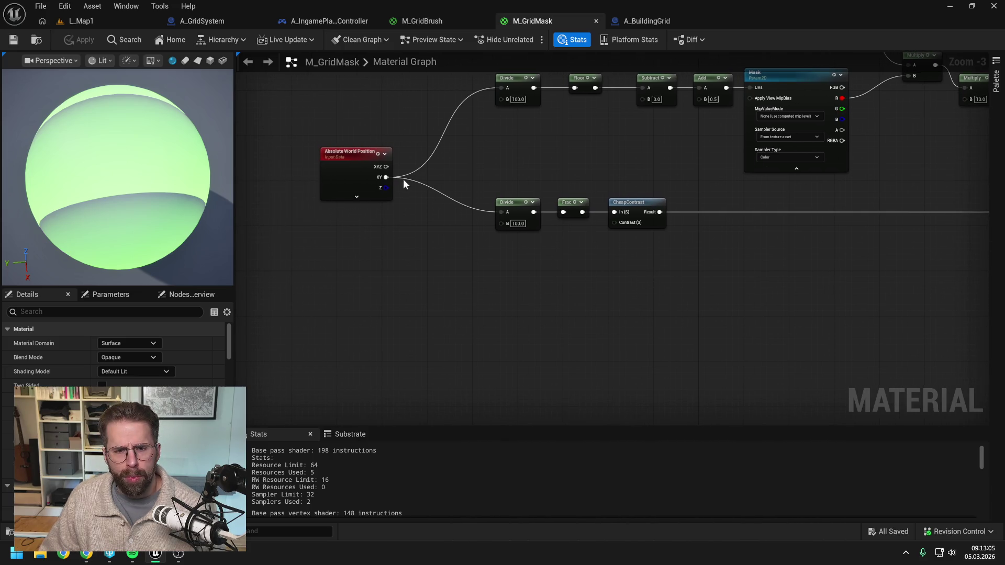
left_click_drag(386, 178, 432, 237)
type("compo")
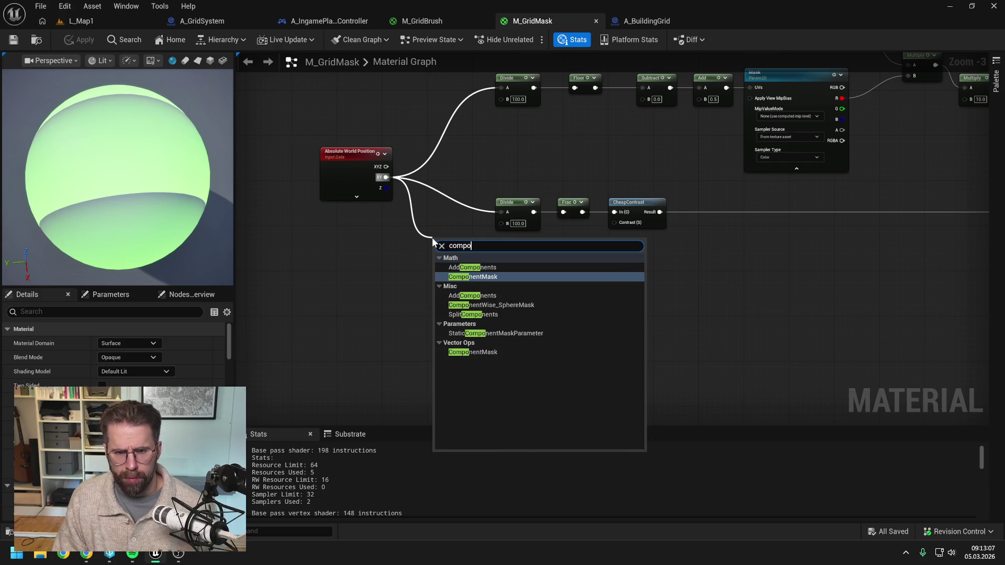
left_click(474, 277)
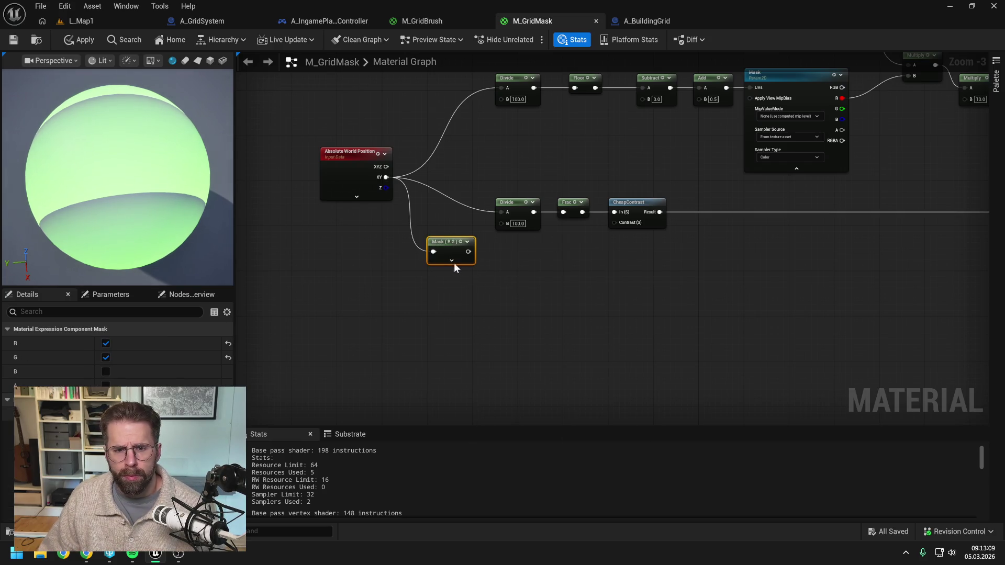
left_click(541, 273)
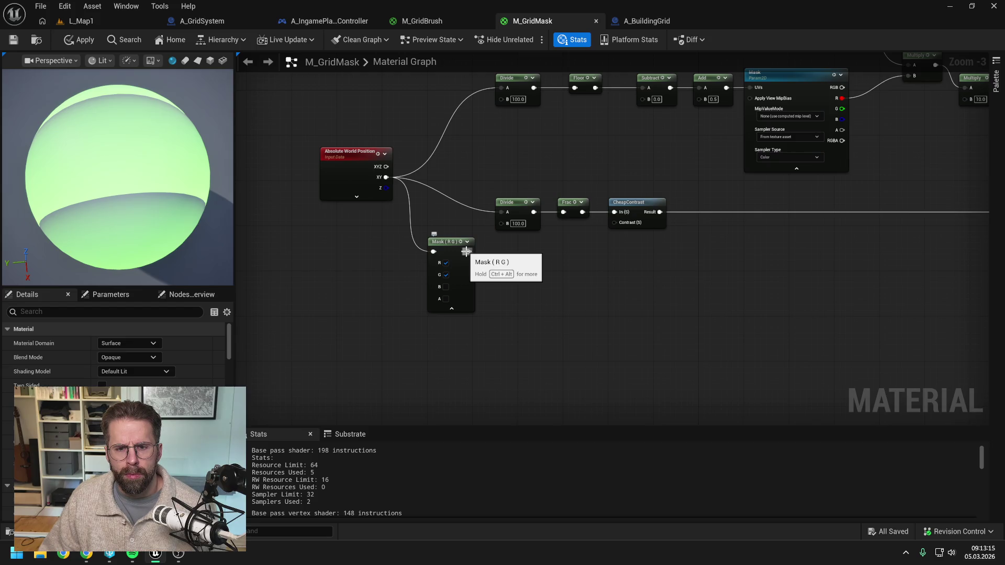
left_click(445, 275)
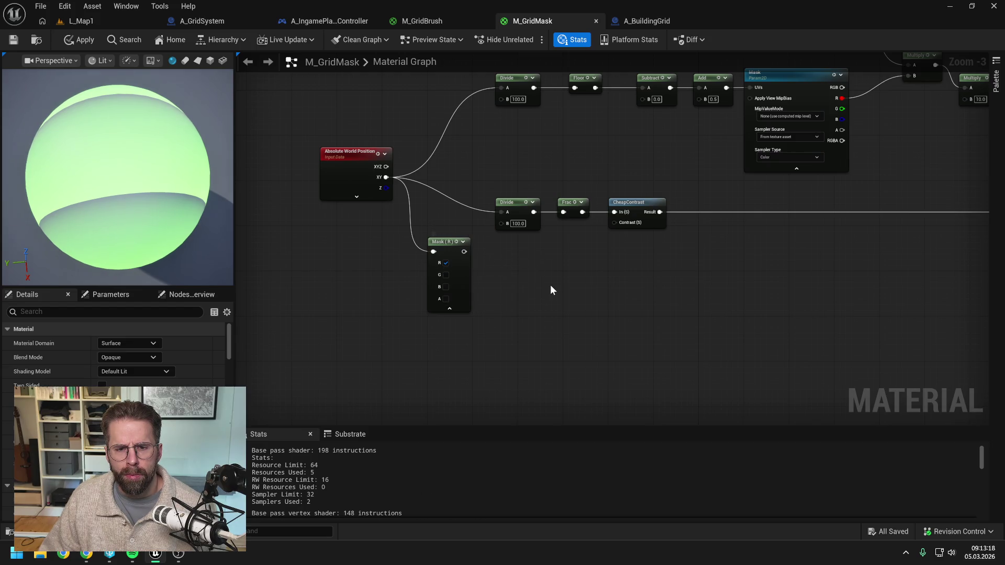
Duplicate the mask below it, feed it world XY, and switch it to keep only G
left_click(444, 308)
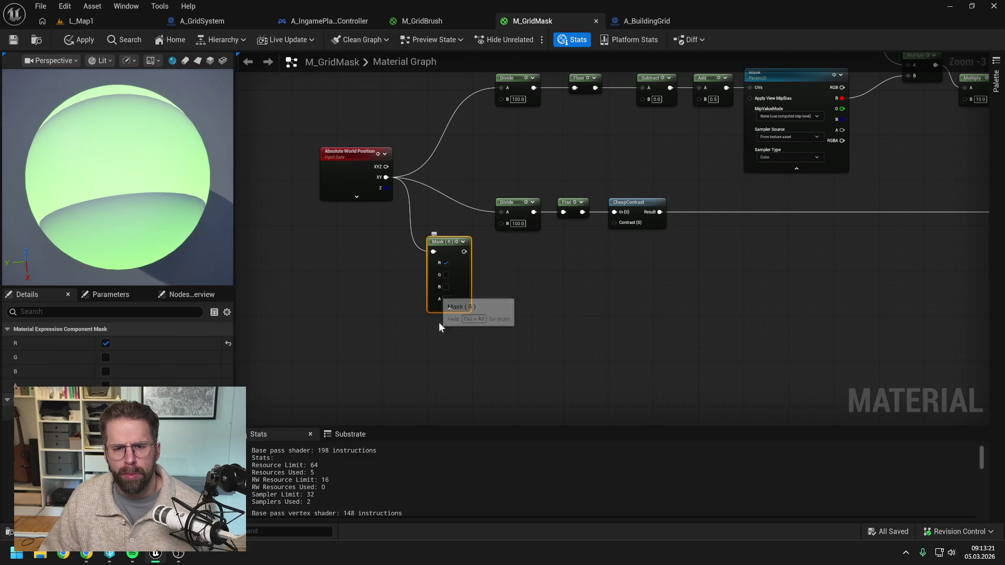
key("ctrl+d")
left_click_drag(467, 337, 452, 326)
mouse_move(386, 178)
left_mouse_down()
mouse_move(441, 347)
mouse_move(434, 337)
left_mouse_up()
left_click(506, 328)
left_click(446, 360)
left_click(446, 347)
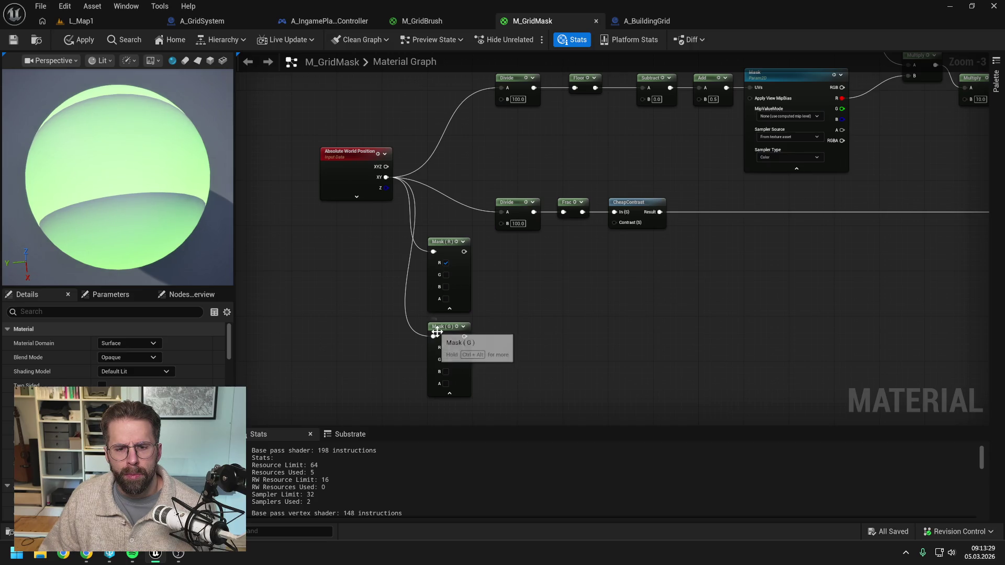
left_click_drag(561, 321, 558, 309)
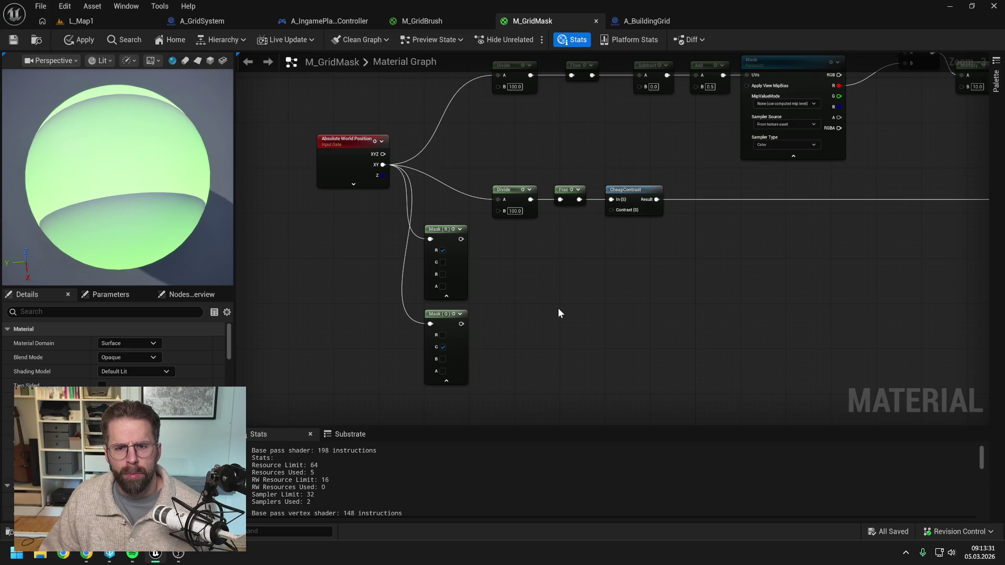
Search the node list for a mask node, removing an unwanted BitMask node
right_click(516, 288)
type("com")
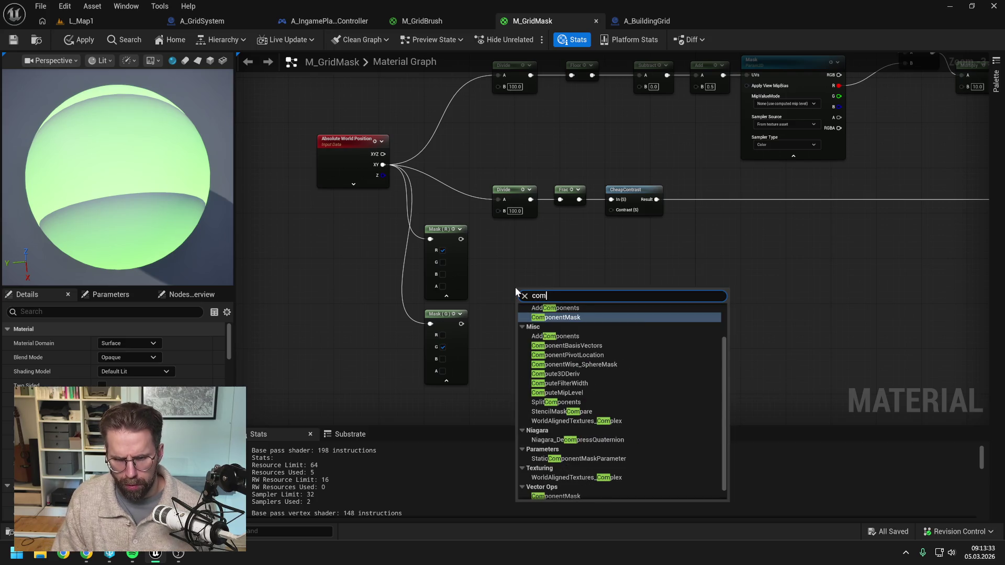
key("BackSpace")
key("BackSpace")
key("BackSpace")
type("mask")
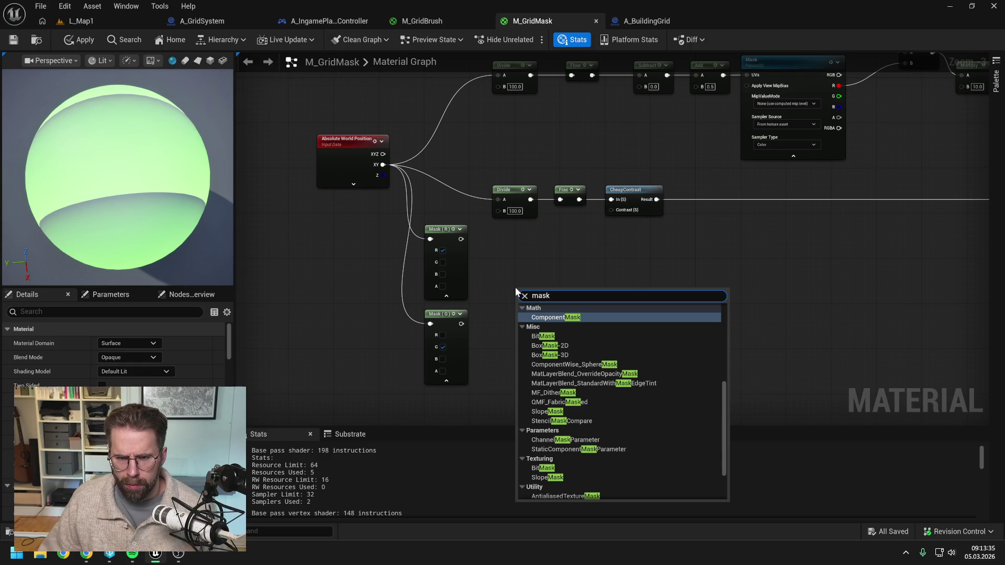
left_click(545, 336)
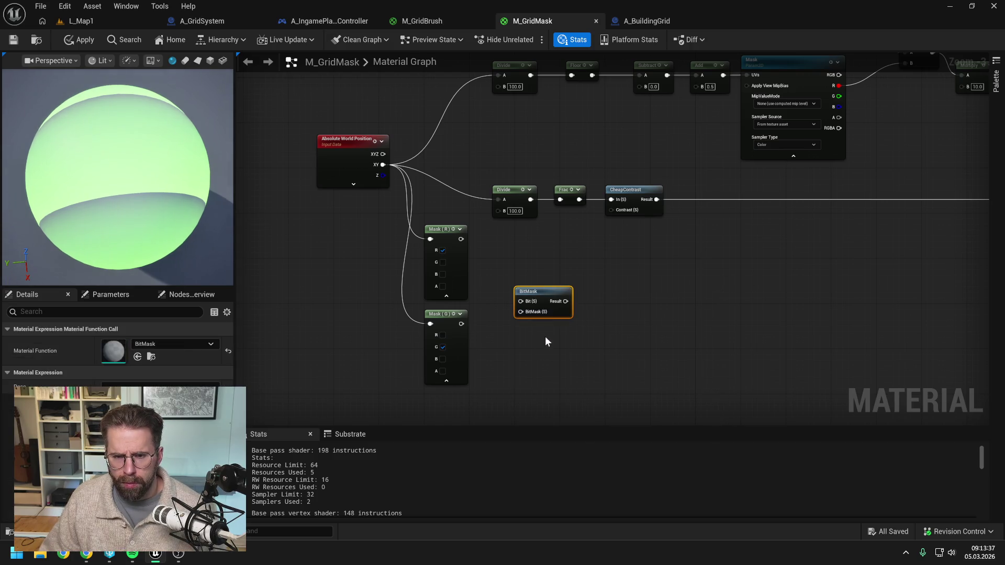
key("Delete")
right_click(516, 303)
type("mask")
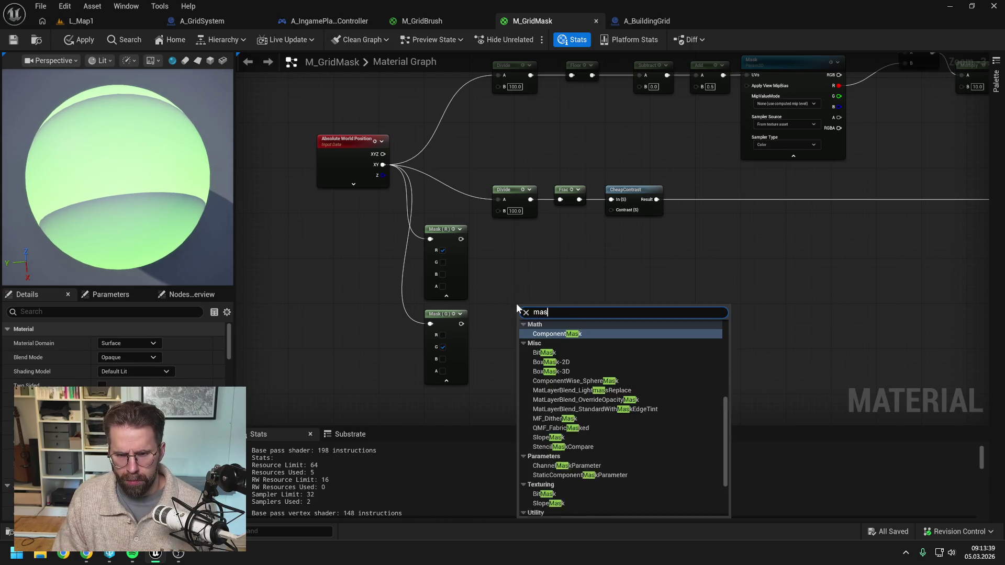
scroll(599, 391, "up", 1)
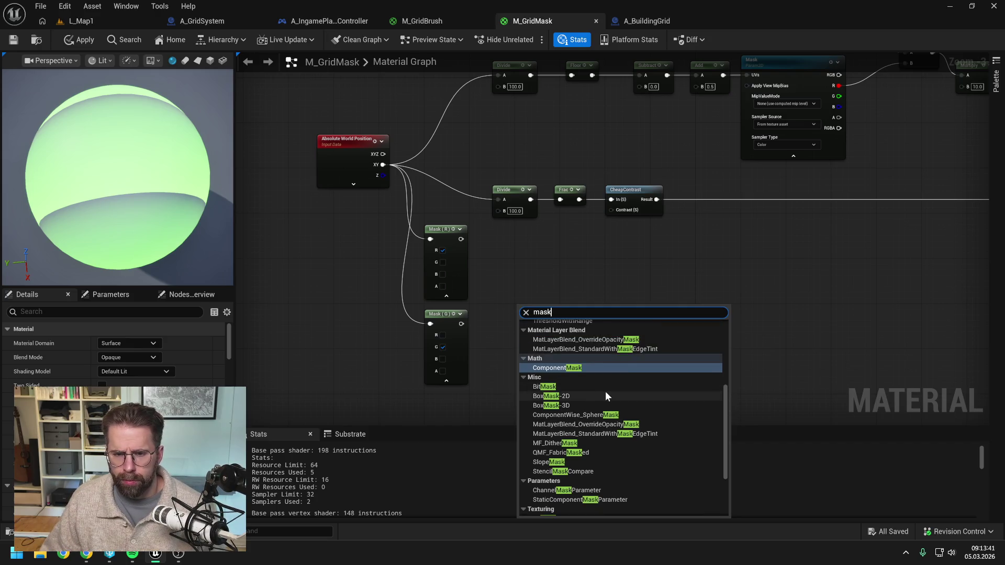
scroll(605, 391, "up", 3)
left_click(554, 262)
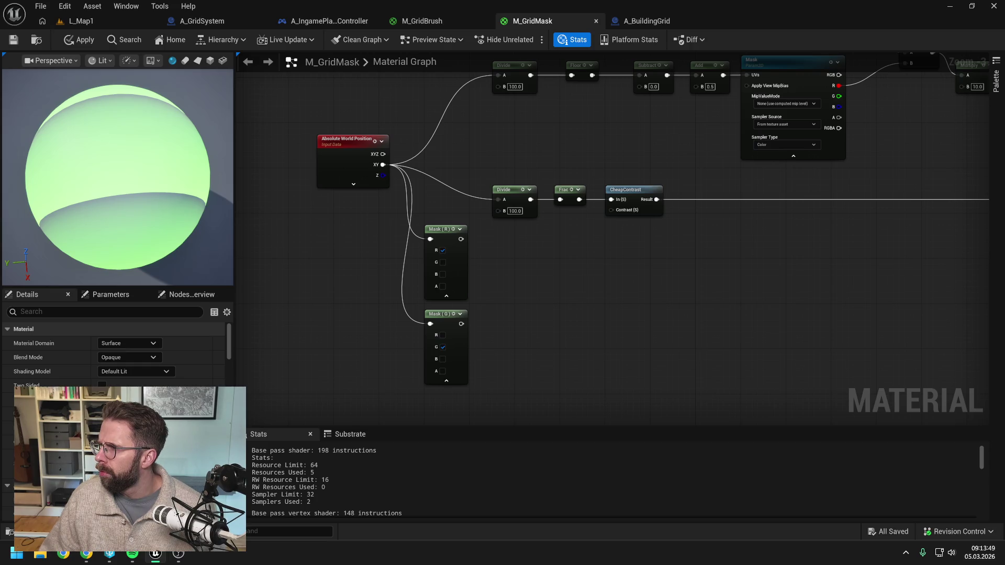
Add a Constant 100 feeding both Divide B pins, and wire the X mask into the lower Divide
left_click_drag(549, 242, 521, 269)
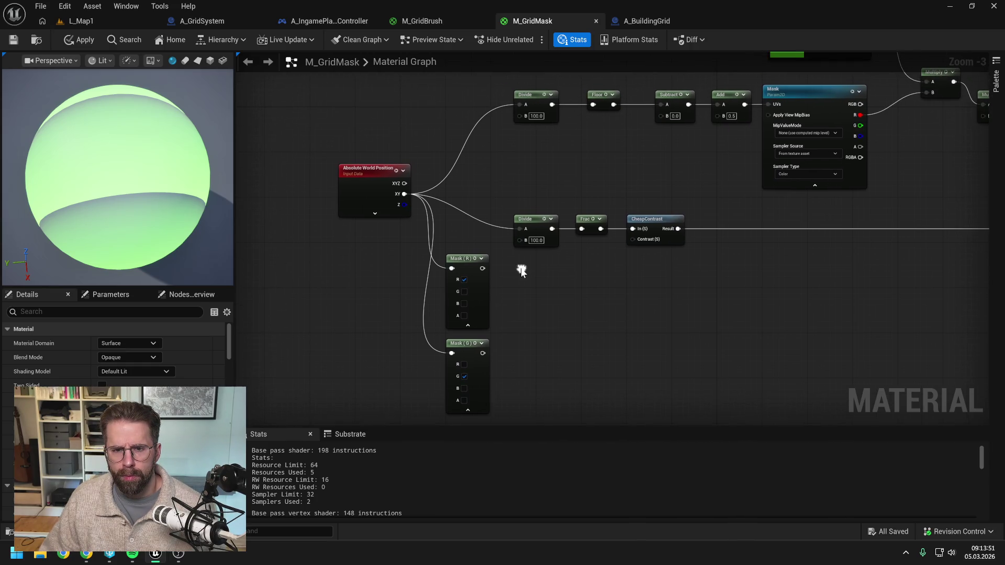
left_click(483, 187)
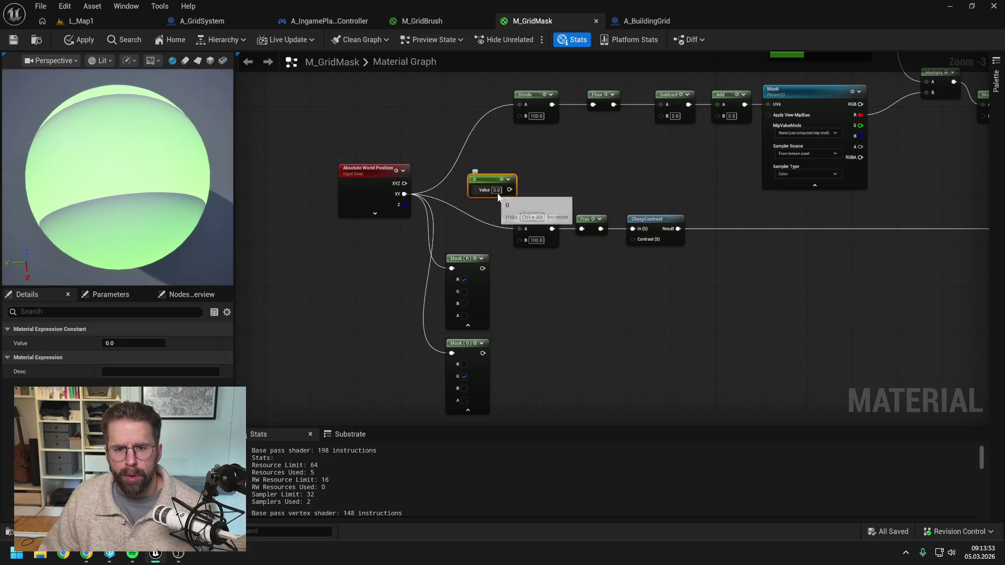
type("100")
key("Return")
mouse_move(504, 181)
left_mouse_down()
mouse_move(485, 181)
mouse_move(519, 116)
left_mouse_up()
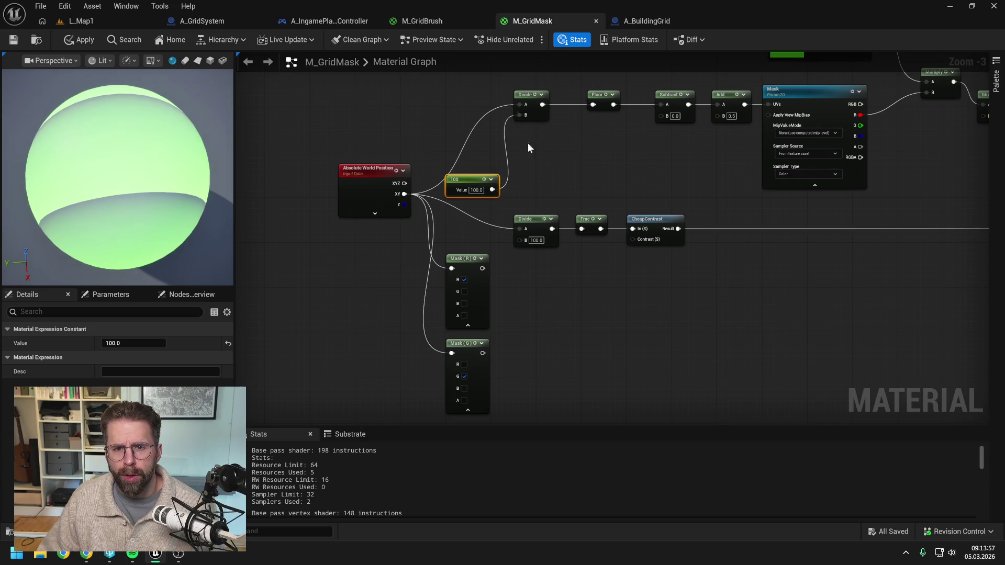
left_click_drag(553, 183, 507, 168)
left_click_drag(436, 255, 471, 215)
left_click_drag(446, 176, 475, 225)
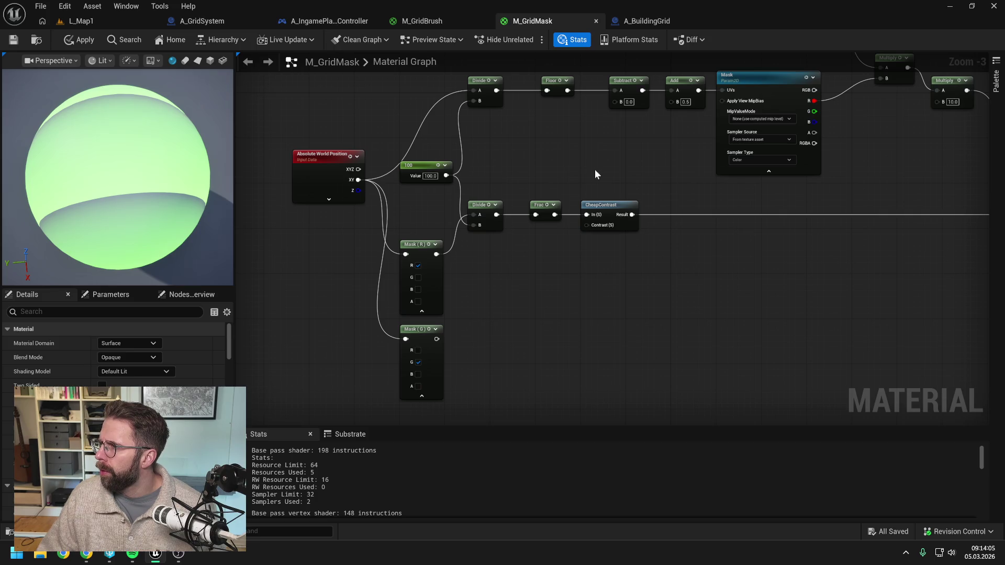
Plug a Constant 2 into CheapContrast's Contrast input
left_click_drag(589, 173, 558, 182)
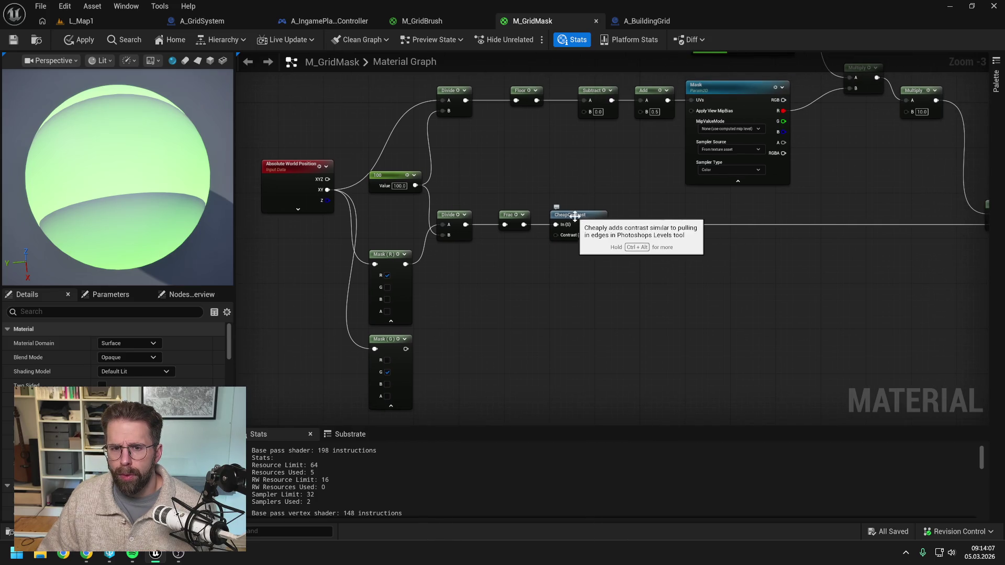
left_click_drag(603, 231, 654, 230)
left_click_drag(523, 224, 550, 238)
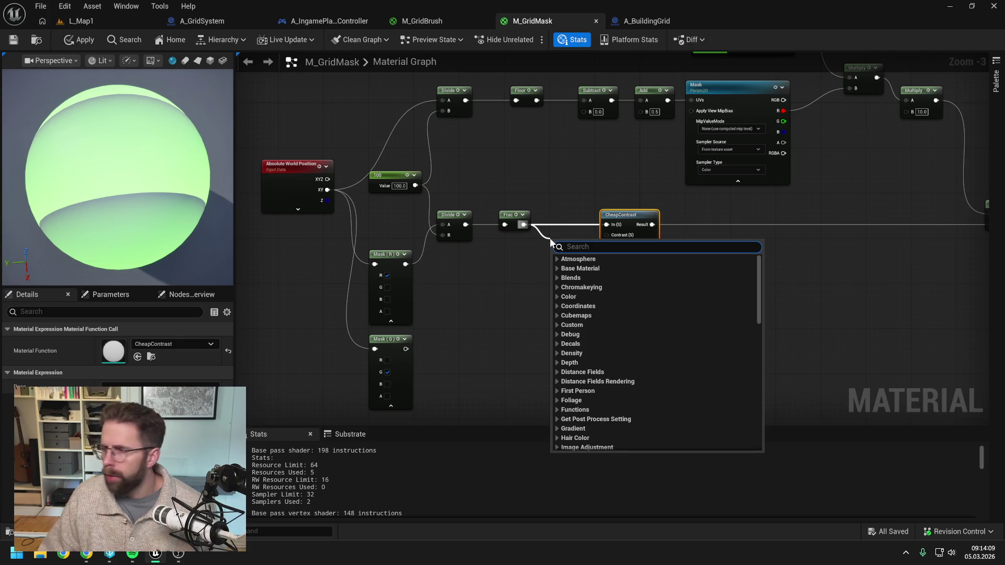
left_click(583, 203)
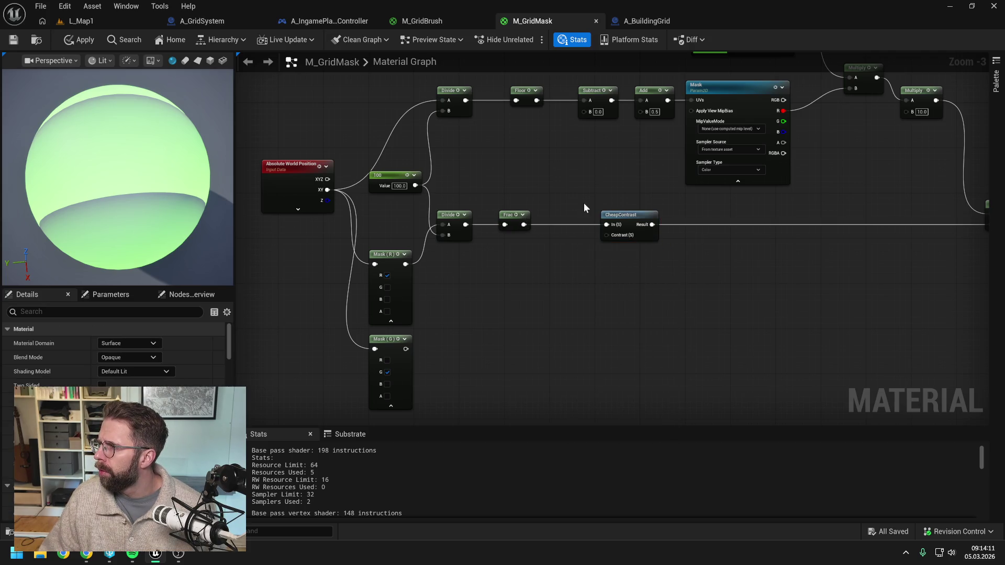
left_click_drag(637, 230, 602, 230)
left_click_drag(683, 214, 636, 217)
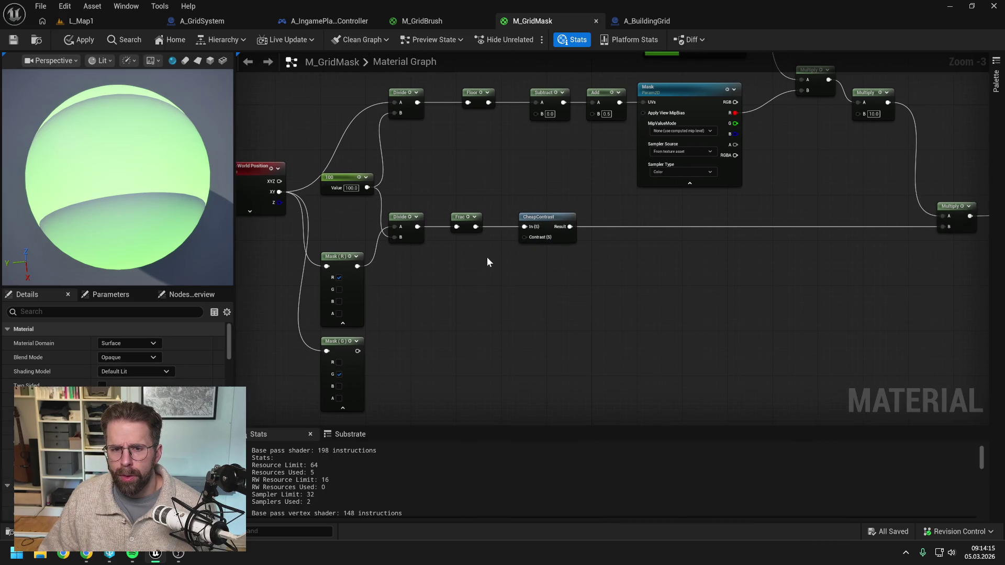
left_click(469, 254)
left_click(495, 267)
type("2")
key("Return")
mouse_move(507, 267)
left_mouse_down()
mouse_move(525, 237)
mouse_move(481, 246)
left_mouse_up()
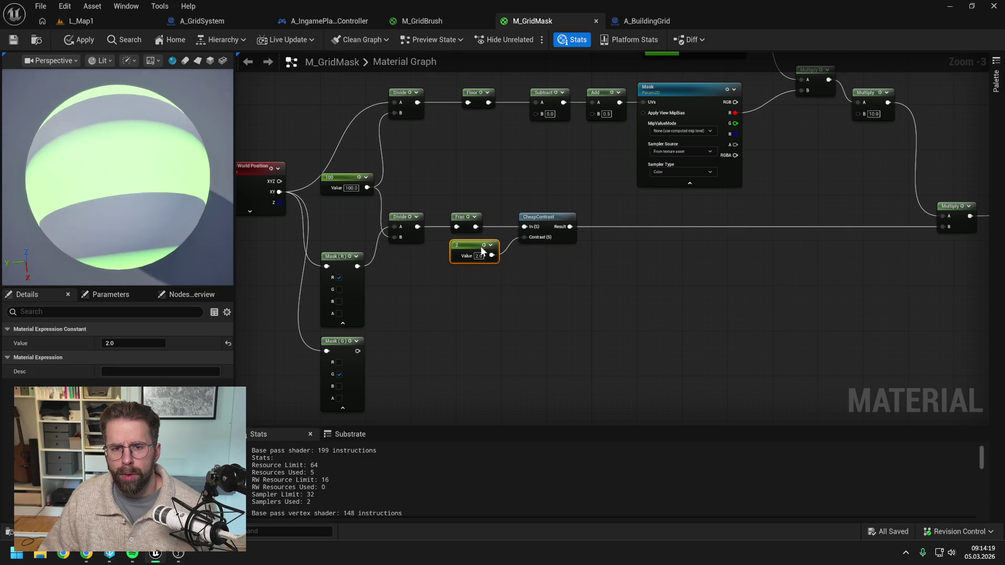
left_click(657, 259)
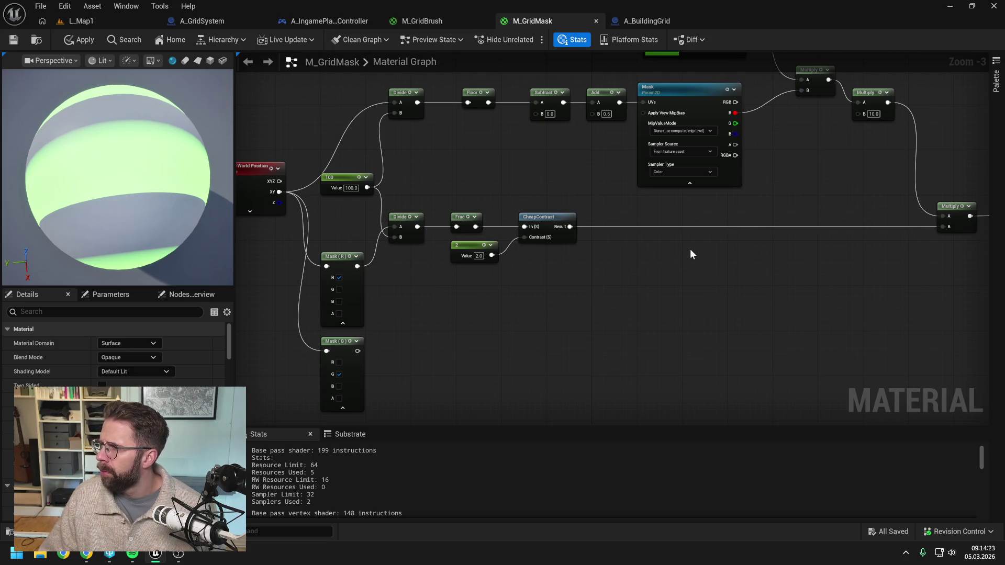
Add a Max node fed by CheapContrast's result
left_click_drag(571, 226, 655, 273)
type("max")
left_click(644, 277)
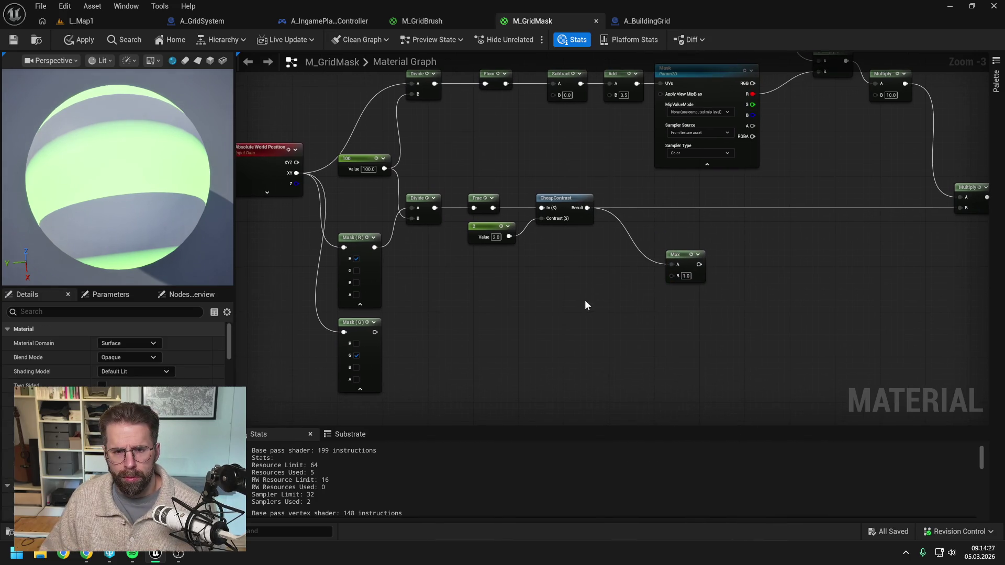
Duplicate the stripe chain for the Y mask into Max B, and feed Max into Multiply
mouse_move(423, 249)
left_mouse_down()
mouse_move(426, 196)
mouse_move(597, 191)
left_mouse_up()
key("ctrl+c")
key("ctrl+v")
left_click_drag(375, 332, 423, 297)
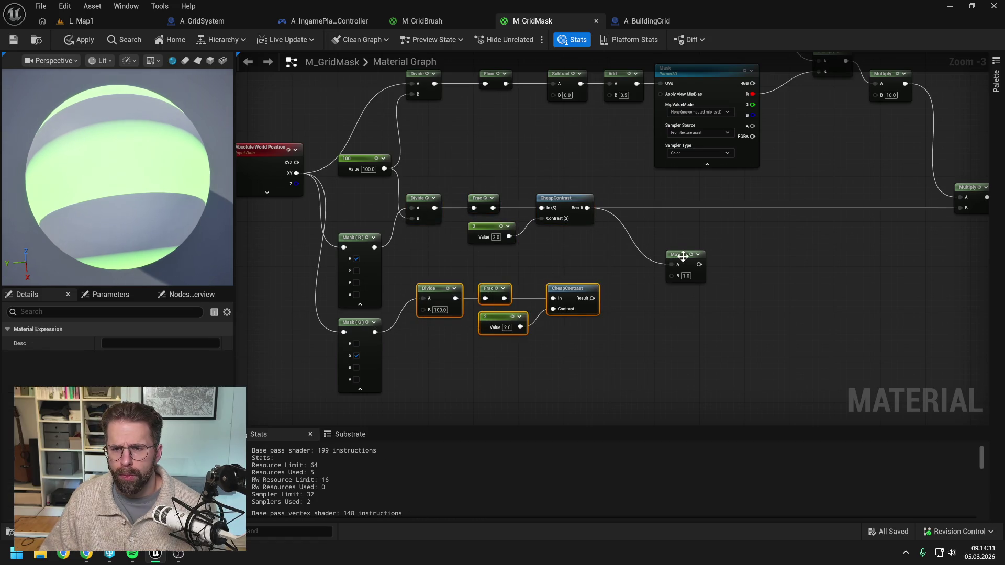
left_click(541, 272)
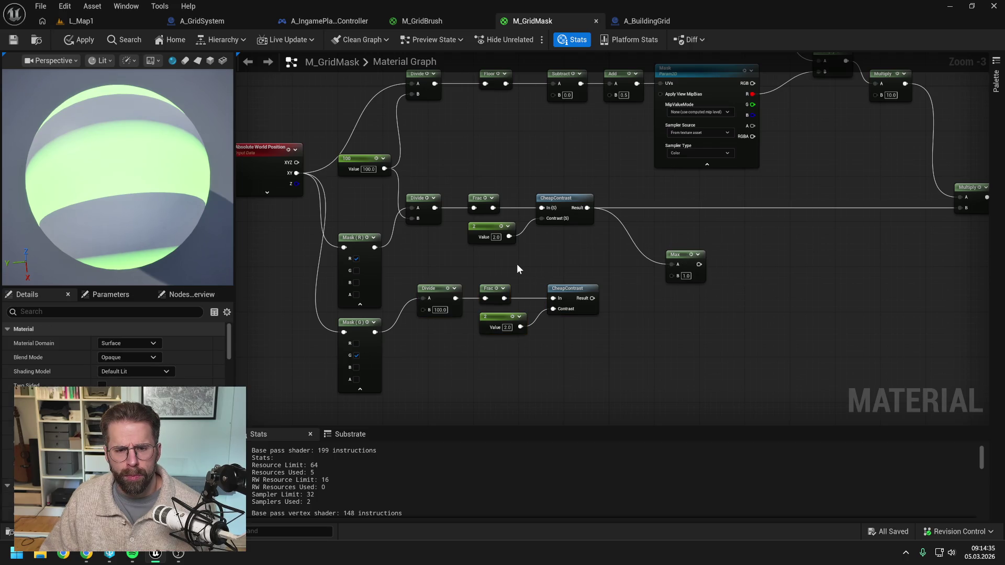
left_click_drag(385, 171, 423, 308)
left_click_drag(592, 299, 672, 276)
left_click_drag(427, 263, 602, 335)
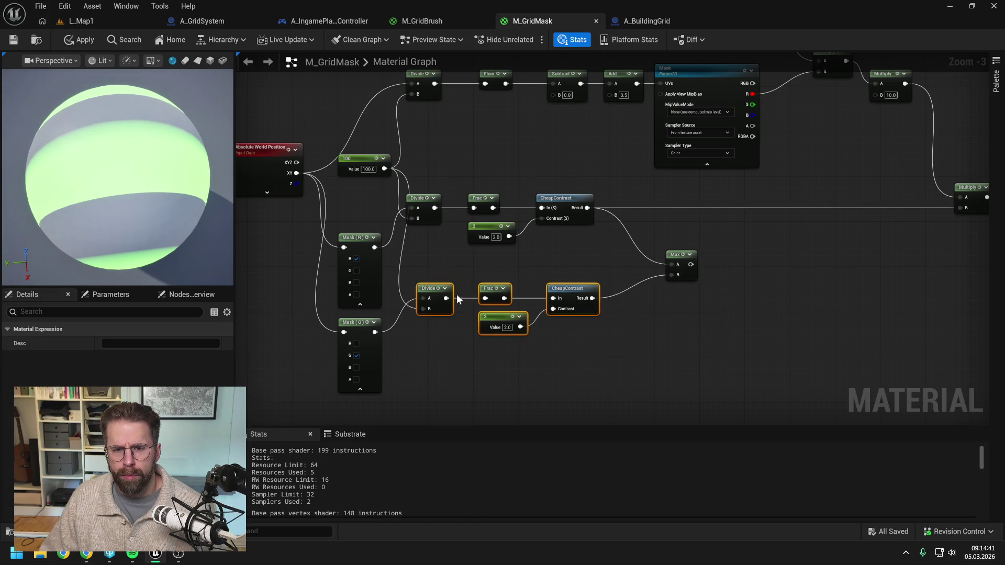
left_click_drag(432, 288, 427, 289)
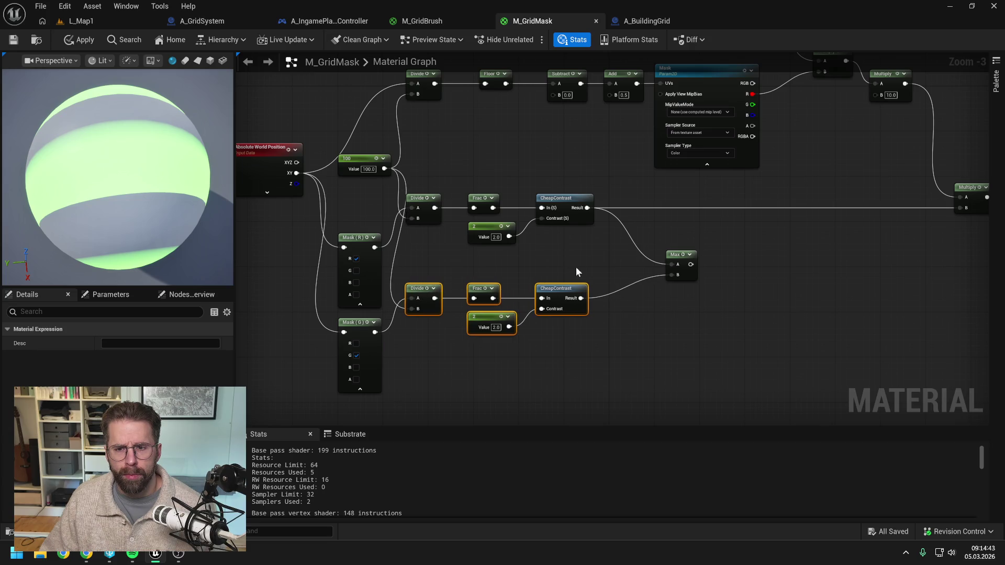
left_click(567, 268)
left_click_drag(581, 283, 817, 229)
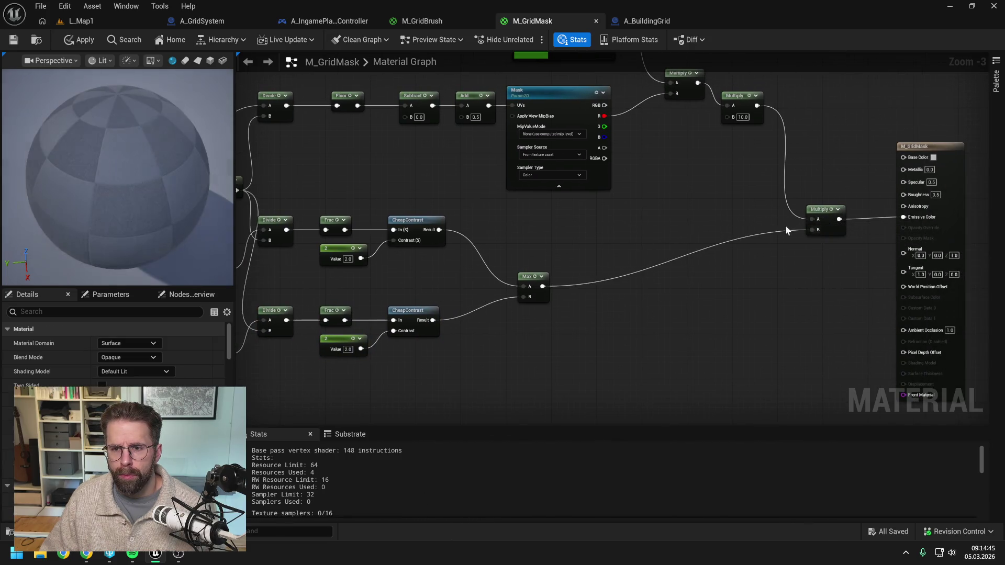
Apply and save M_GridMask, then playtest the L_Map1 level
left_click(81, 39)
left_click(14, 41)
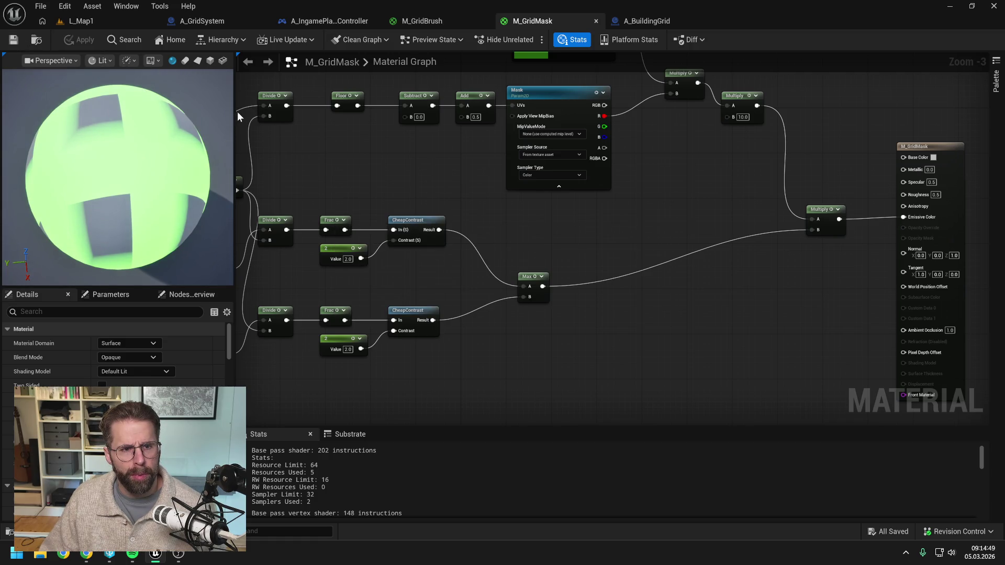
left_click(93, 20)
left_click(262, 40)
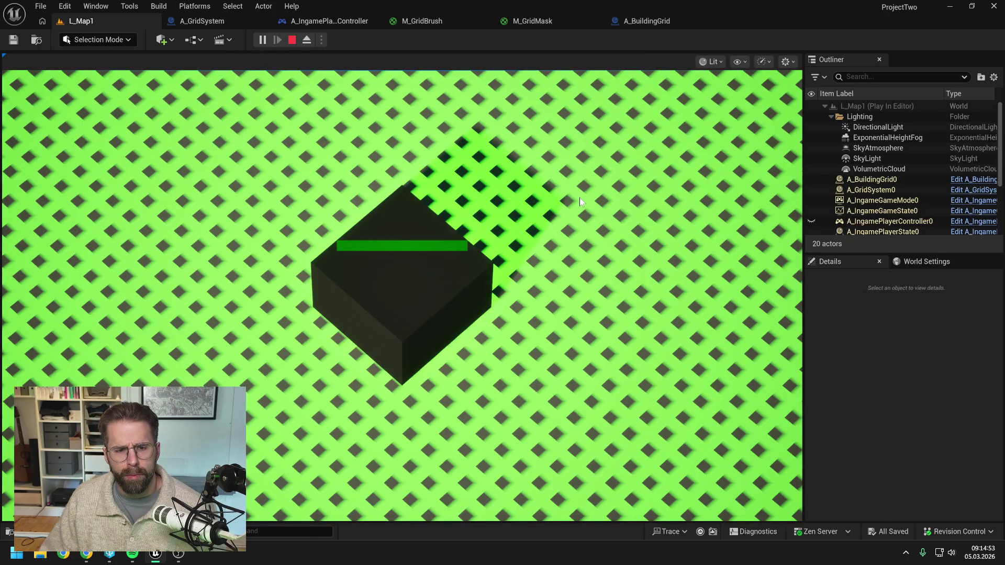
scroll(571, 204, "down", 3)
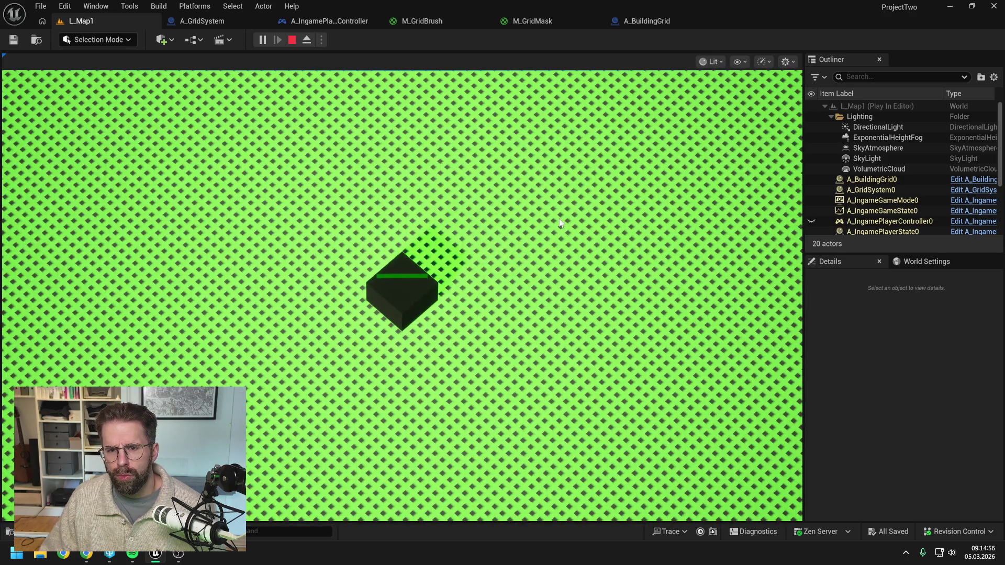
scroll(492, 272, "up", 2)
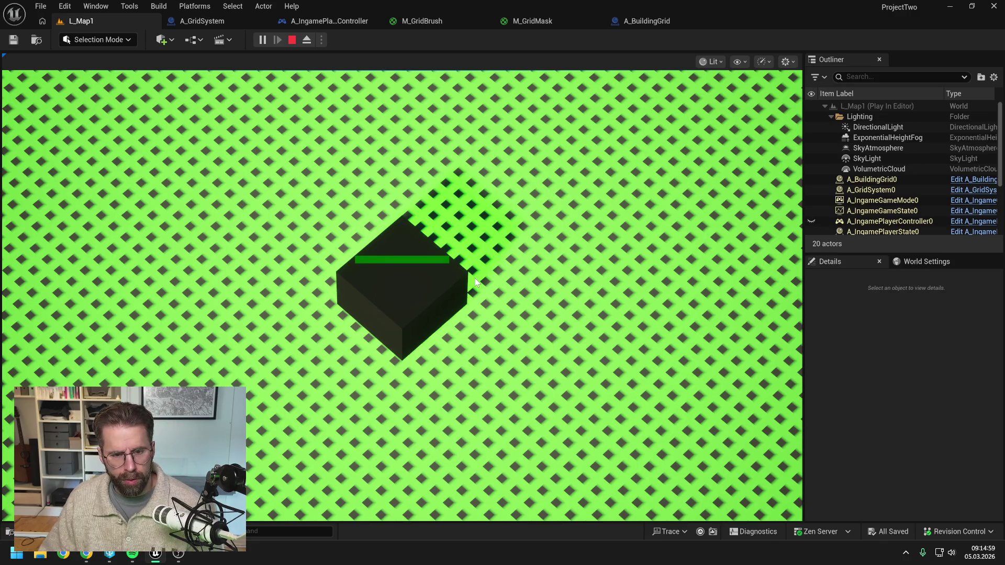
key("Escape")
left_click(541, 23)
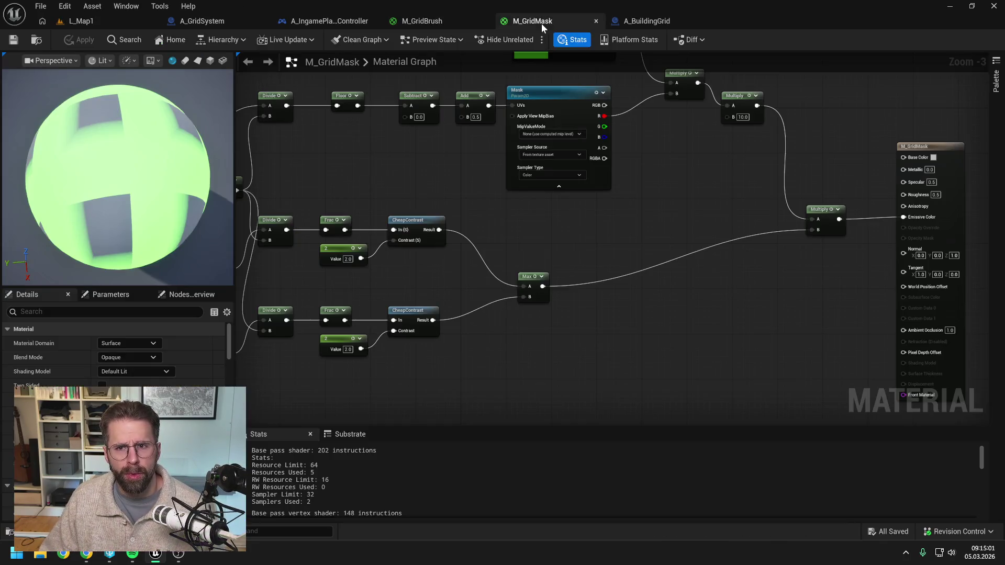
scroll(516, 184, "down", 3)
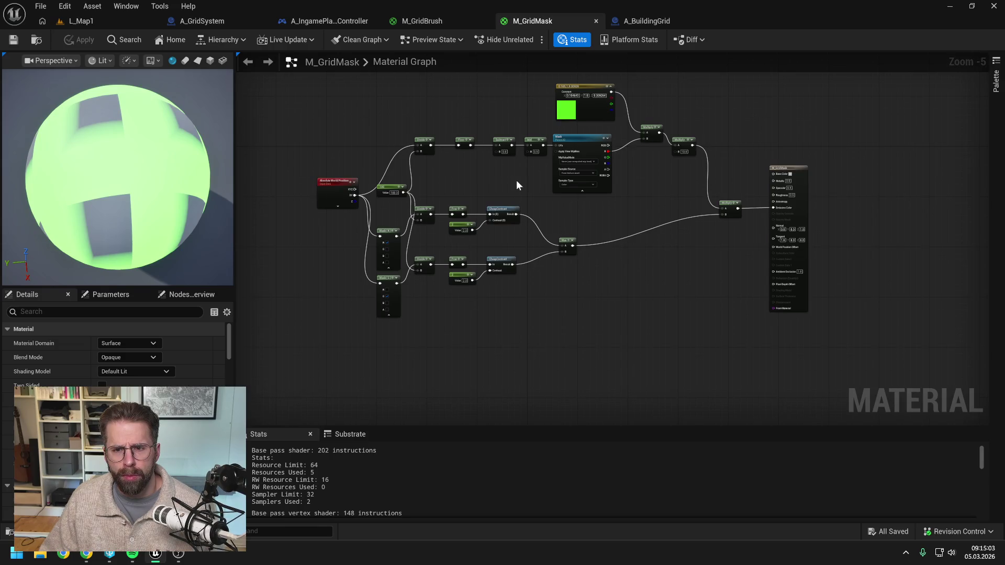
scroll(510, 194, "up", 2)
mouse_move(509, 198)
left_mouse_down()
mouse_move(531, 217)
mouse_move(529, 205)
left_mouse_up()
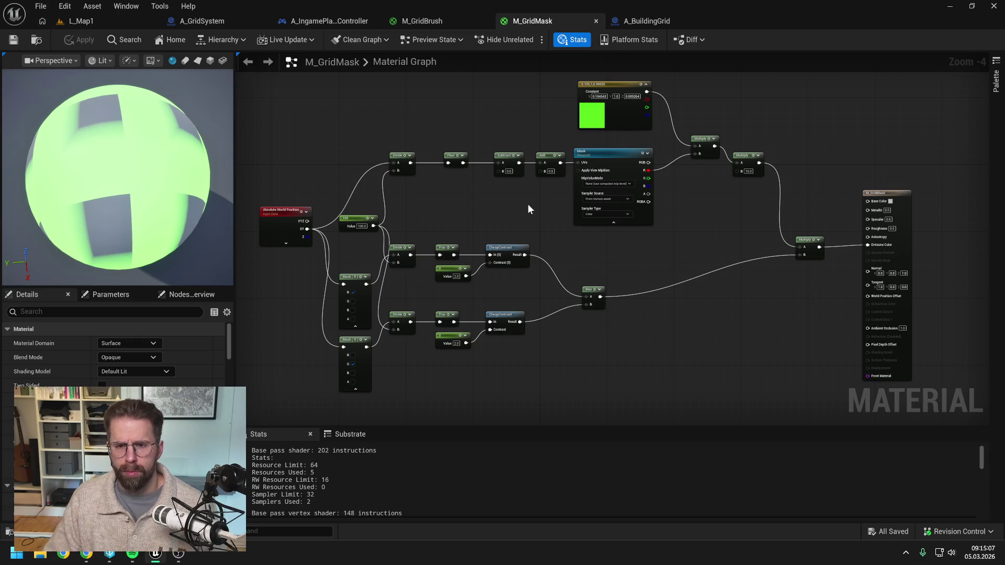
key("alt+Tab")
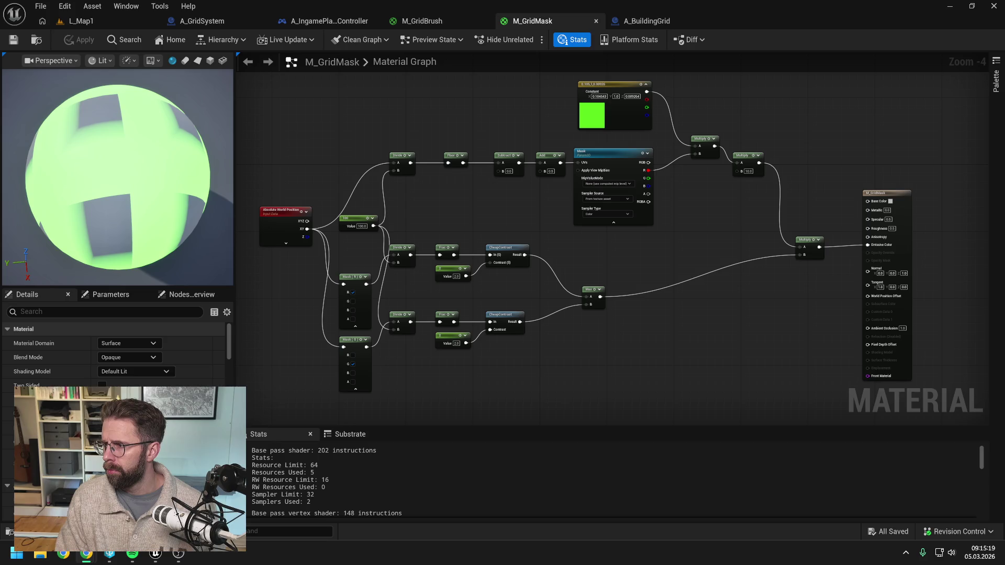
left_click(105, 18)
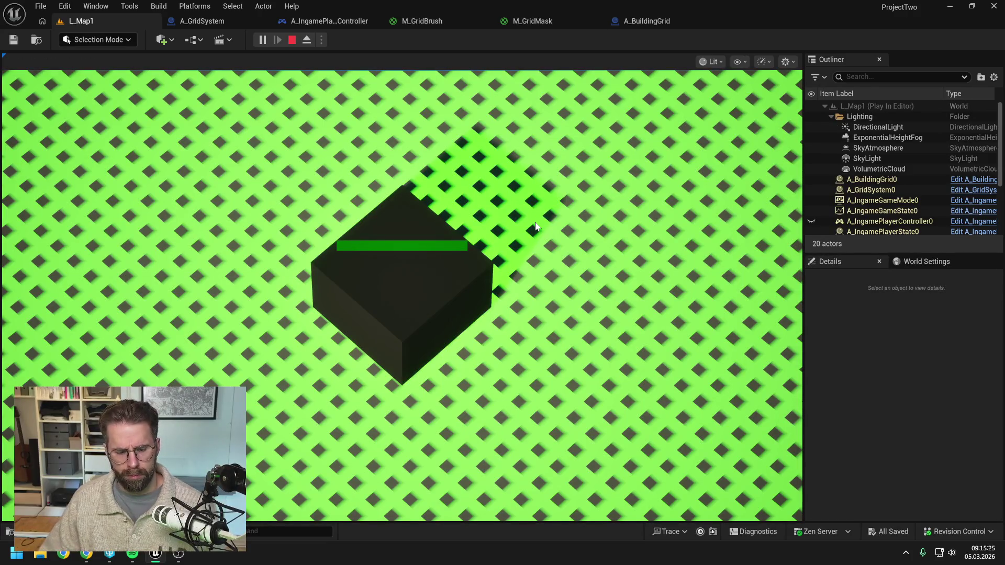
key("Escape")
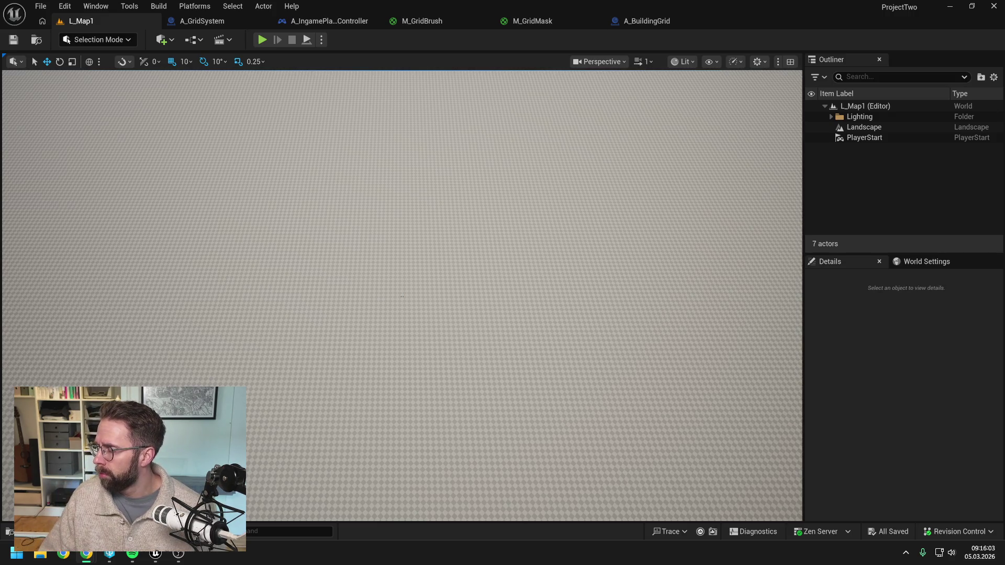
Open M_GridMask and delete both CheapContrast nodes with their constant 2 inputs
left_click(655, 20)
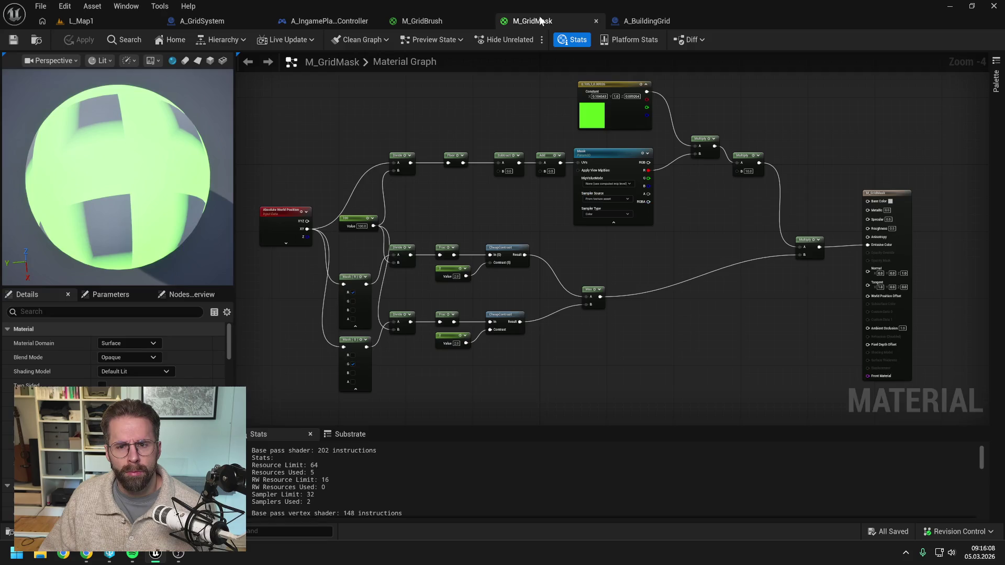
left_click(532, 21)
scroll(510, 219, "up", 1)
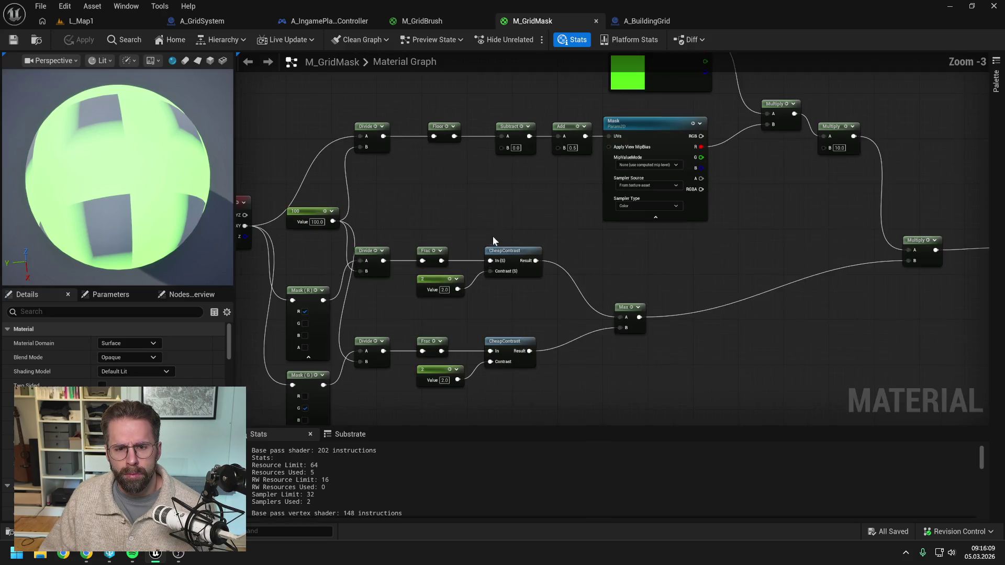
mouse_move(513, 169)
left_mouse_down()
mouse_move(757, 344)
mouse_move(533, 228)
mouse_move(514, 203)
mouse_move(555, 215)
left_mouse_up()
left_click(539, 234)
left_click(574, 181)
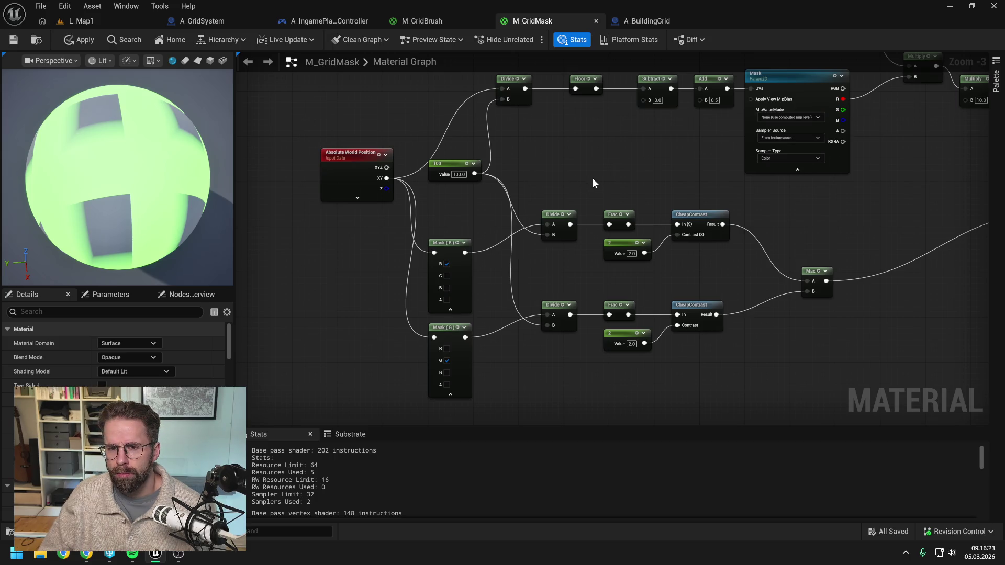
left_click(688, 218)
left_click(641, 254, "ctrl")
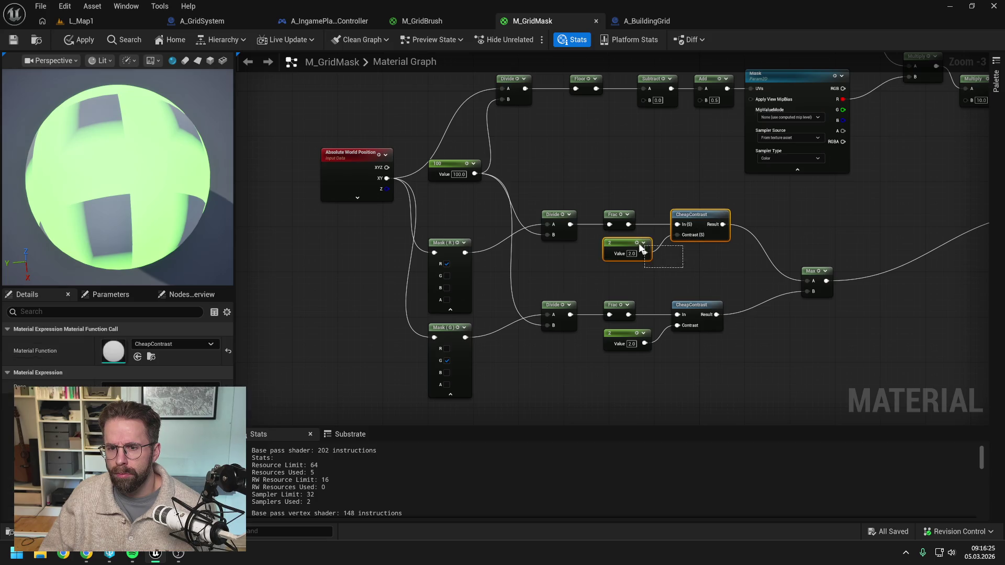
left_click(699, 309, "ctrl")
left_click(625, 338, "ctrl")
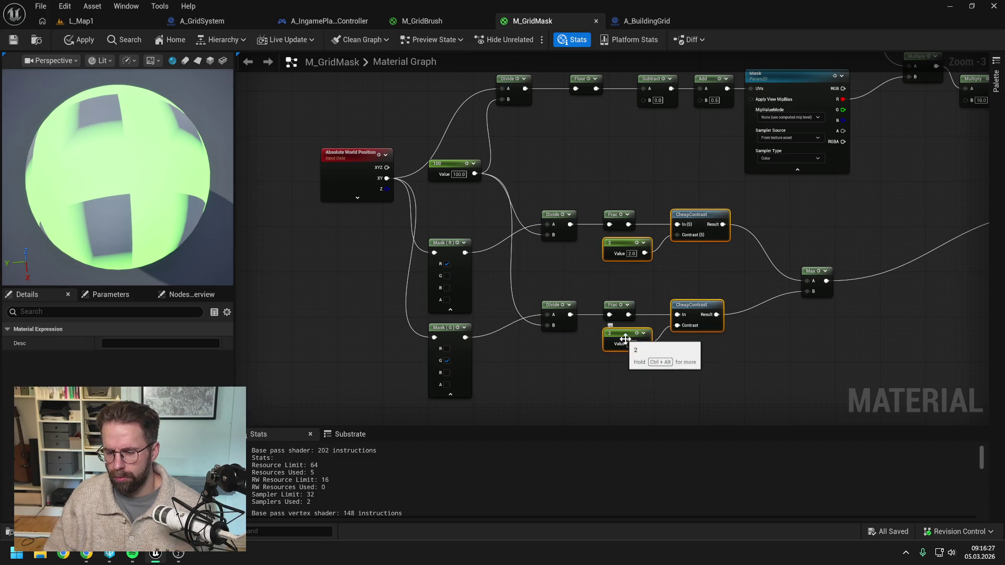
key("Delete")
Add a Subtract node with B = 0.5 after the upper Frac
left_click_drag(629, 224, 678, 223)
type("subtract")
key("Return")
left_click(697, 247)
type("0.5")
key("Return")
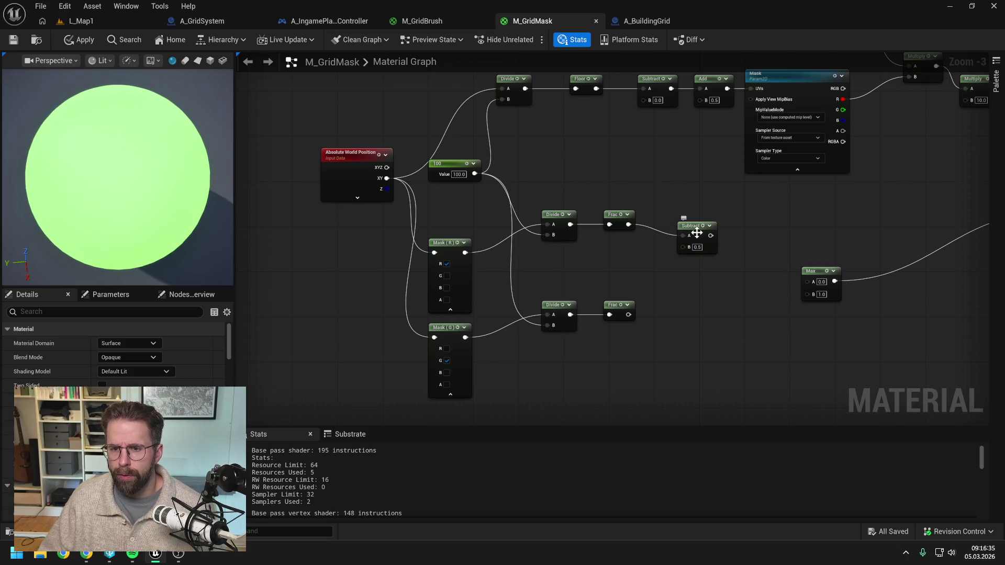
Add an Abs node after the upper Subtract
left_click_drag(694, 235, 666, 223)
left_click(756, 222)
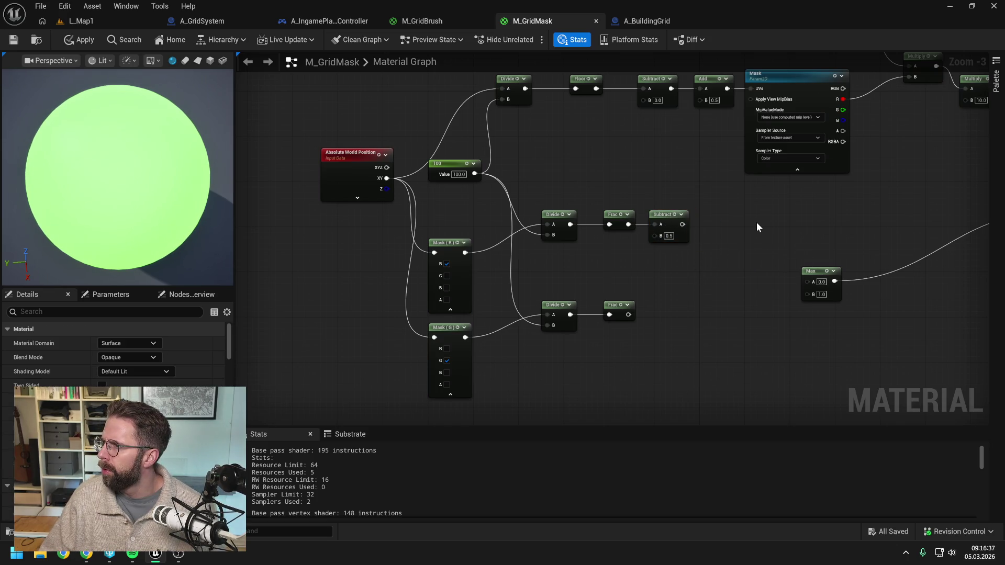
left_click_drag(683, 224, 711, 222)
type("abs")
key("Return")
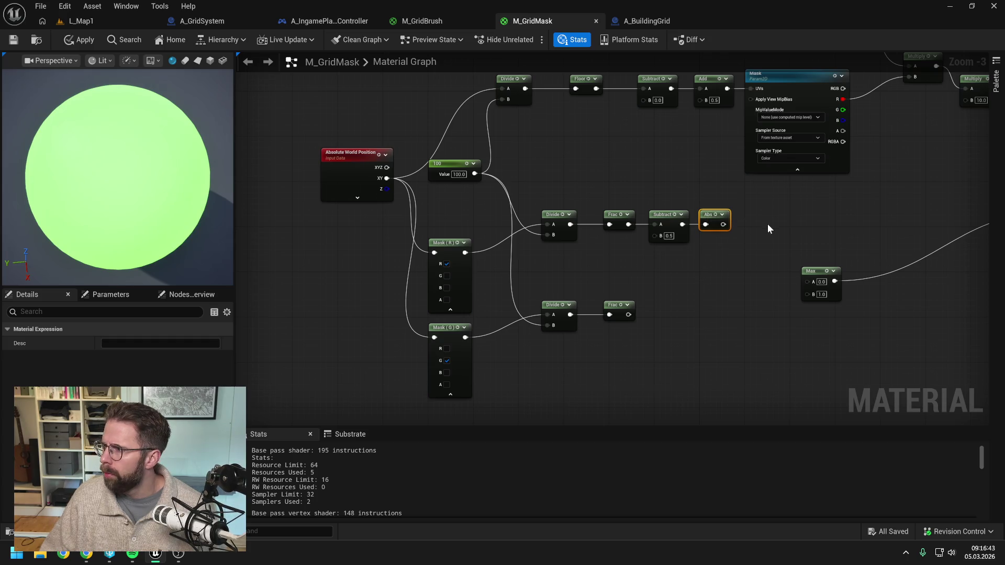
left_click(768, 223)
left_click_drag(776, 231, 747, 225)
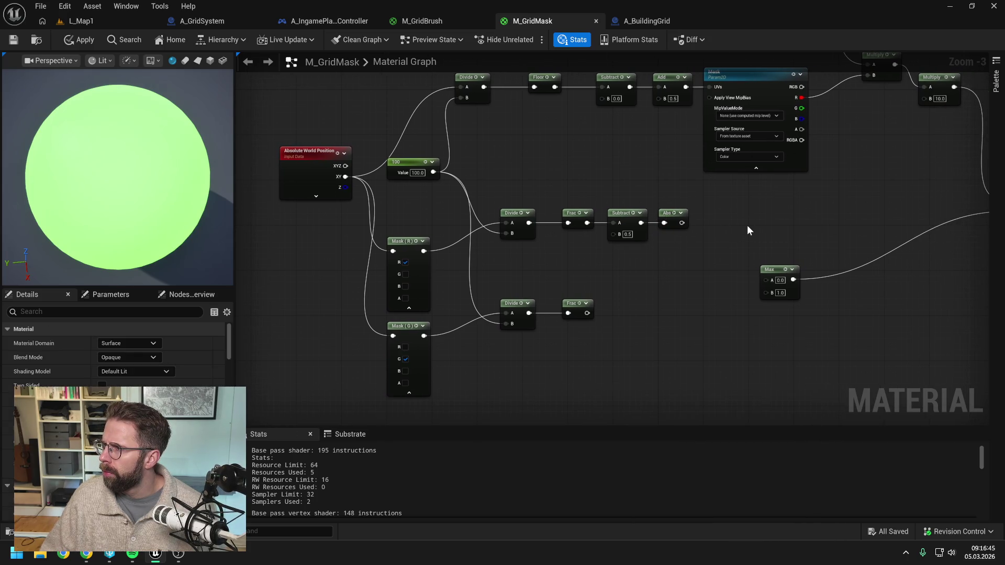
mouse_move(756, 221)
left_mouse_down()
mouse_move(713, 218)
mouse_move(725, 218)
left_mouse_up()
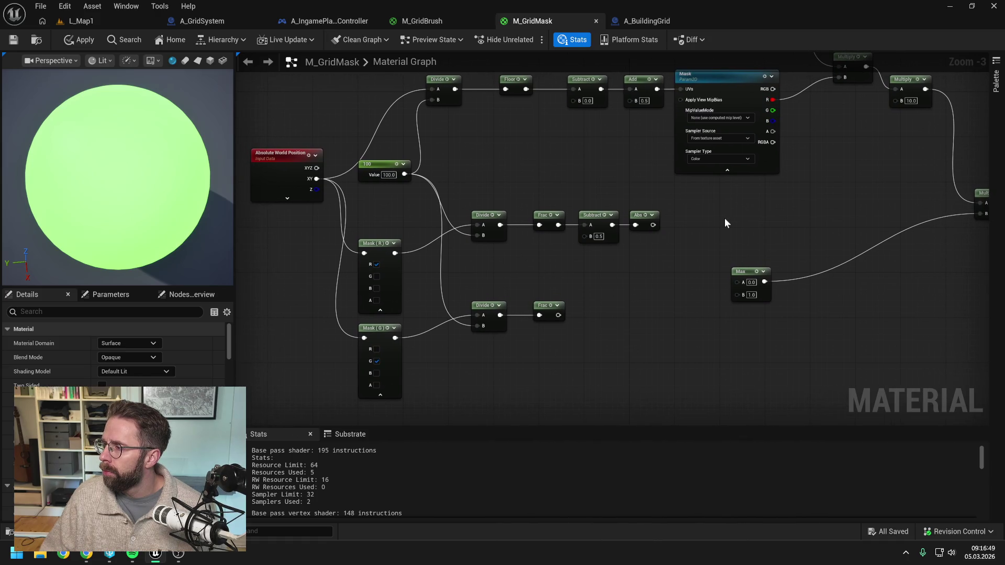
Add a Step node with X threshold 0.45 after Abs, wired into Max input A
left_click_drag(654, 226, 671, 233)
type("setp")
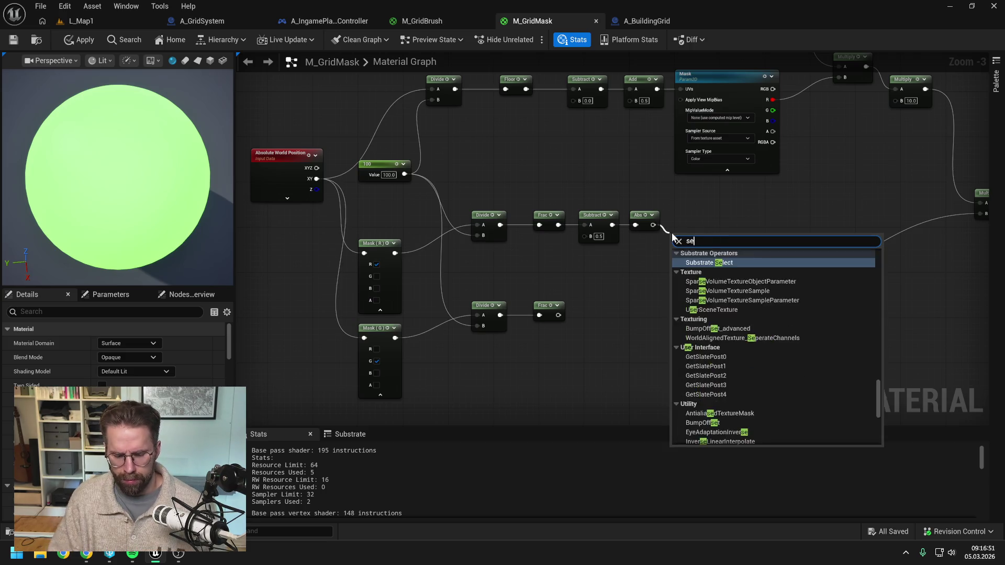
key("BackSpace")
key("BackSpace")
key("BackSpace")
type("tep")
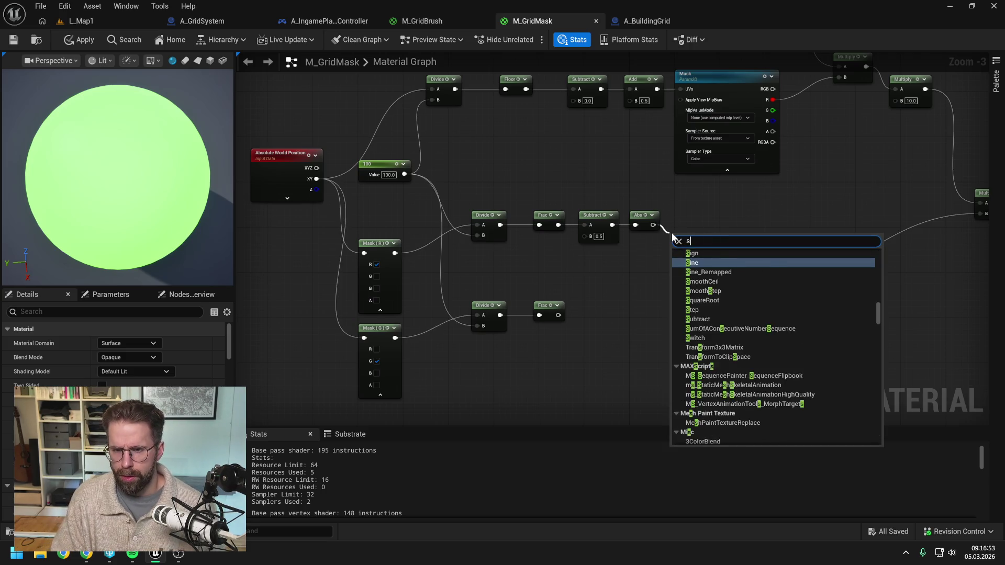
left_click(701, 292)
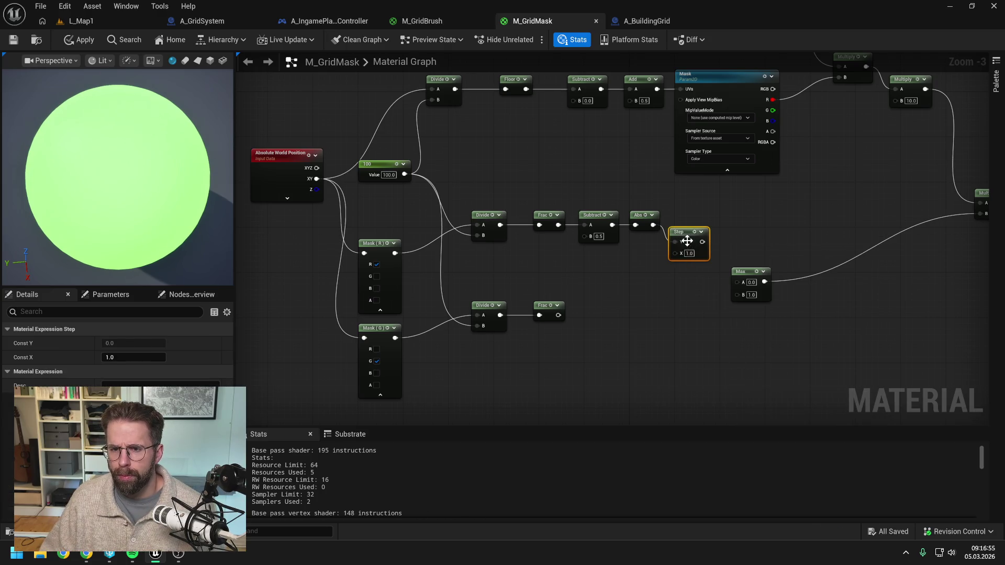
left_click(689, 236)
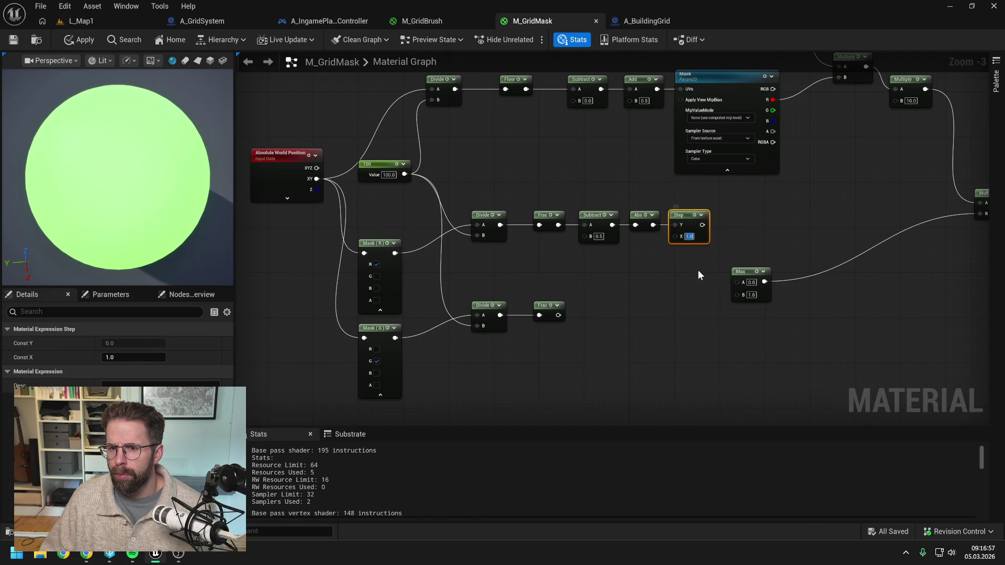
type("0")
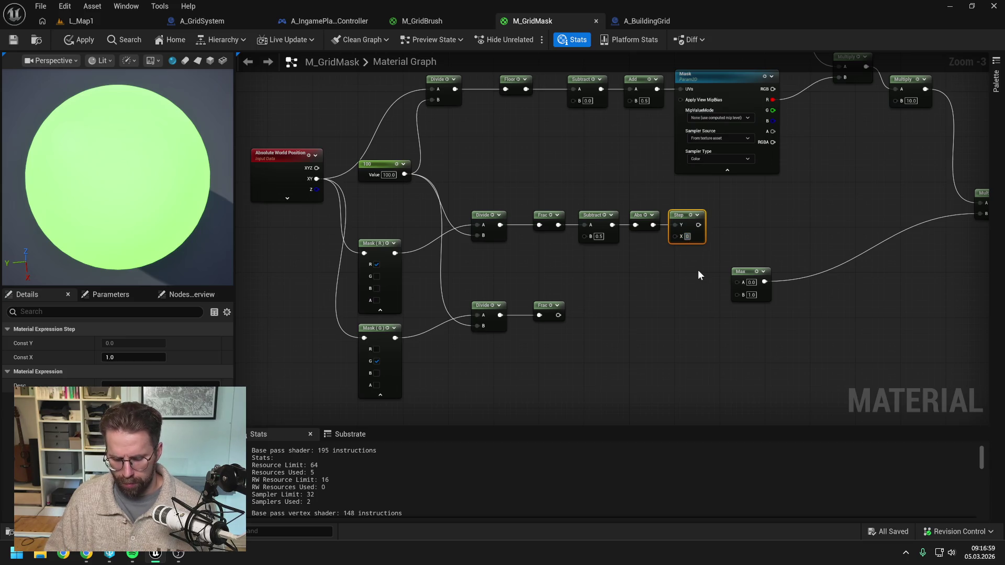
type(".45")
left_click(701, 268)
mouse_move(705, 224)
left_mouse_down()
mouse_move(737, 278)
mouse_move(756, 264)
left_mouse_up()
left_click(703, 281)
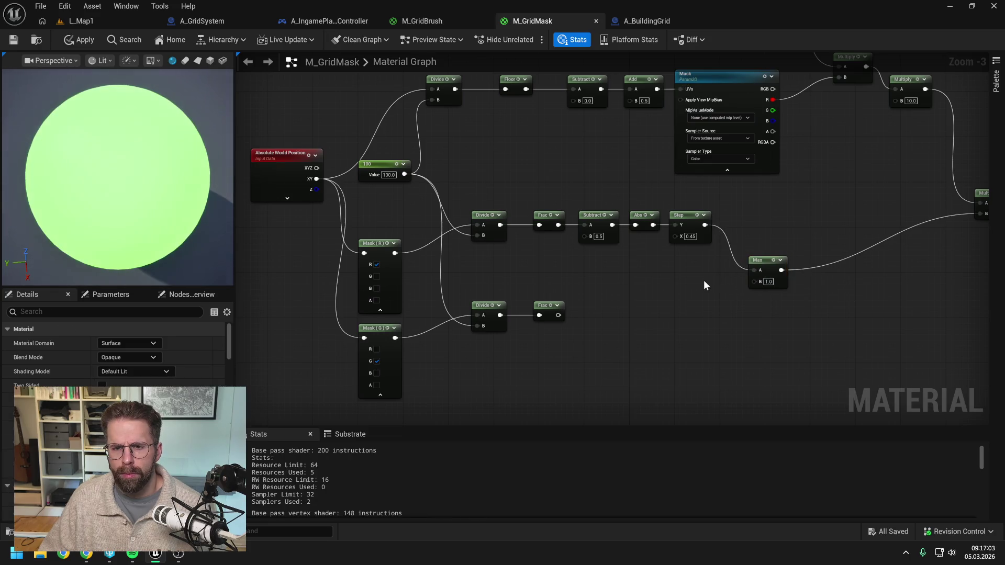
Duplicate the Subtract-Abs-Step chain for the lower Frac into Max B, and apply the material
left_click_drag(559, 199, 636, 279)
key("ctrl+c")
key("ctrl+v")
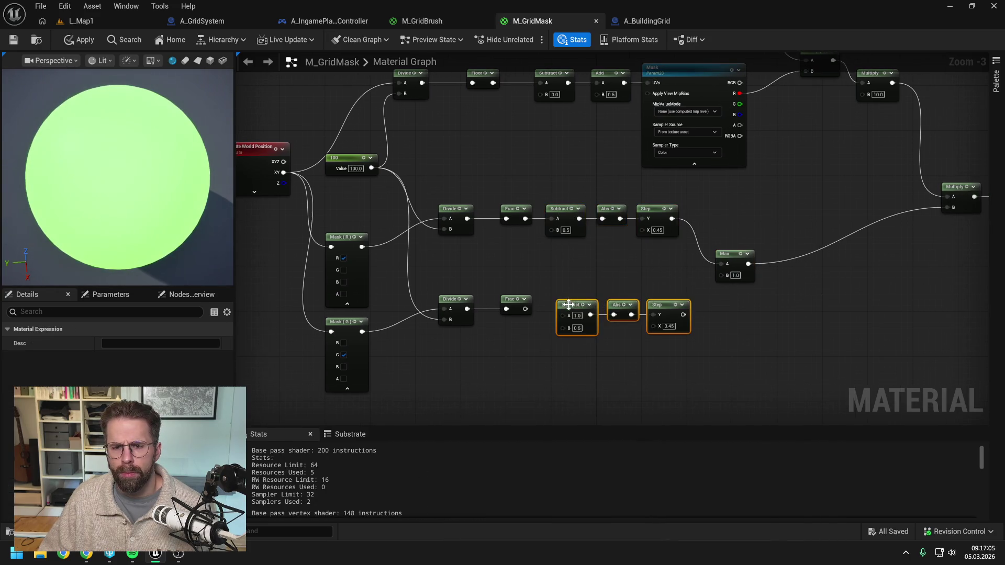
left_click_drag(525, 309, 553, 304)
left_click_drag(672, 303, 722, 274)
left_click(649, 269)
left_click(79, 39)
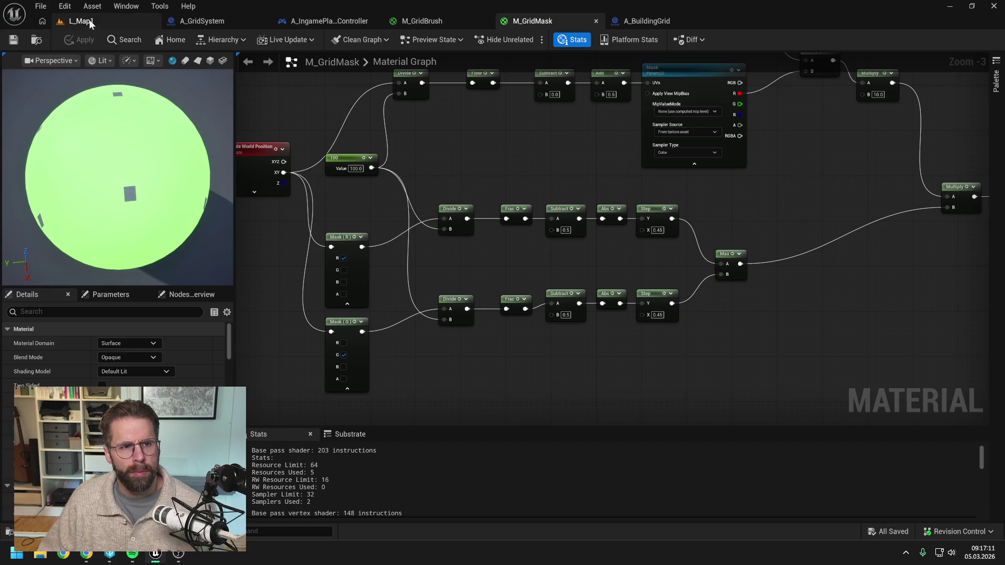
Return to L_Map1 and start Play-In-Editor with Alt+P to view the dot grid
left_click(87, 20)
key("alt+p")
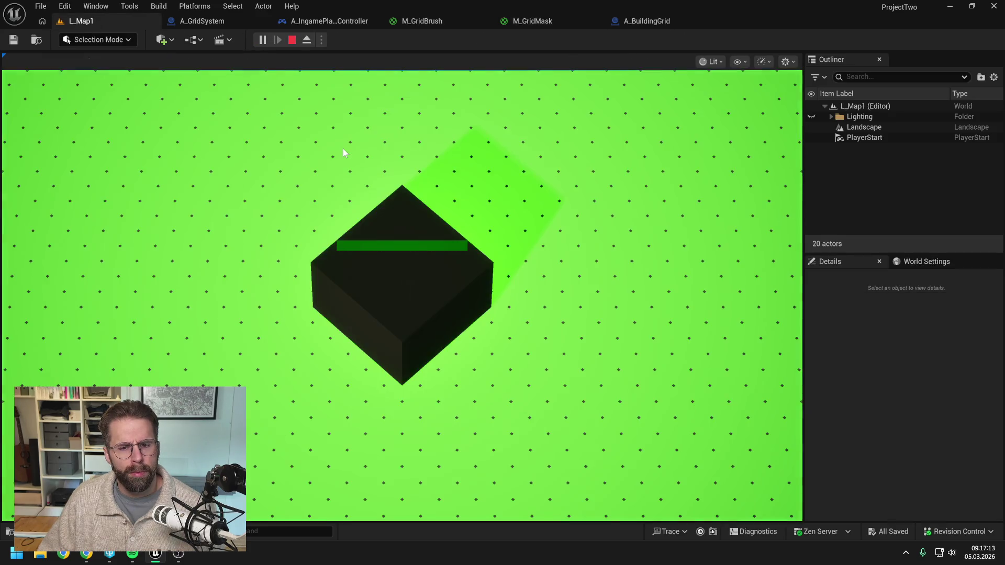
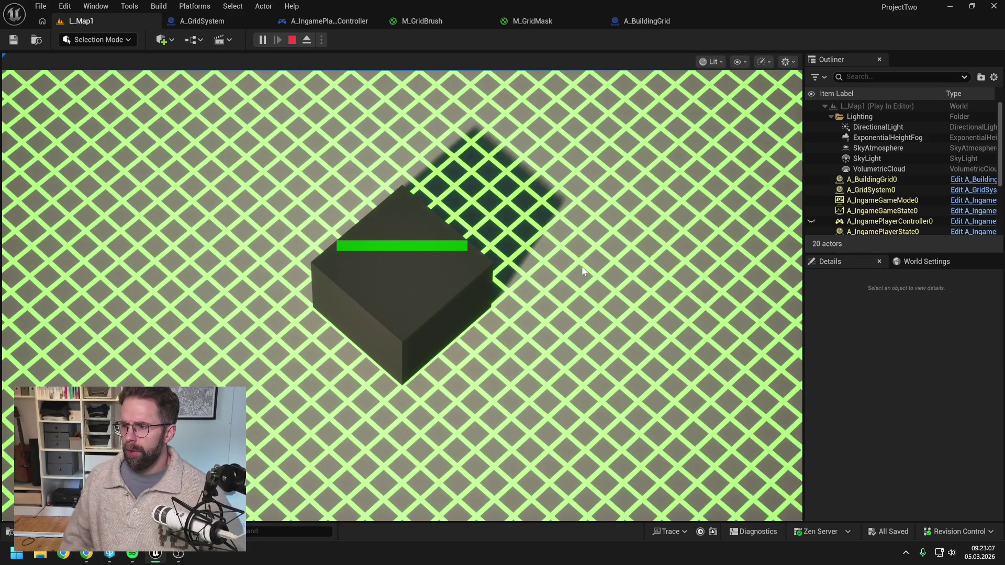
Orbit the play camera to a low view of the cube, end play mode, and bring up M_GridMask
mouse_move(583, 270)
left_mouse_down()
mouse_move(556, 165)
mouse_move(595, 513)
mouse_move(551, 394)
left_mouse_up()
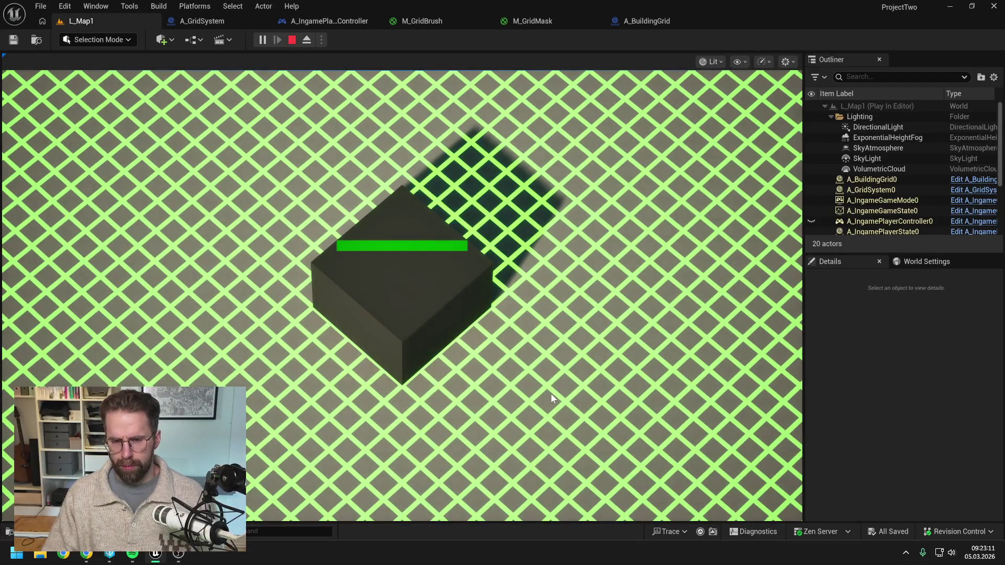
key("Escape")
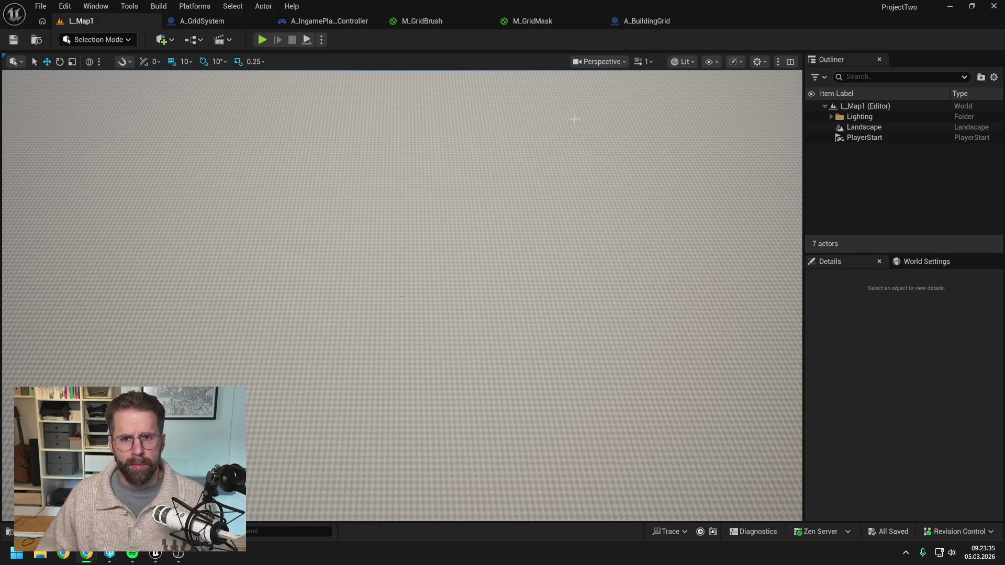
left_click(538, 20)
Frame and pan the M_GridMask graph to show all nodes, placing a Constant node
key("Home")
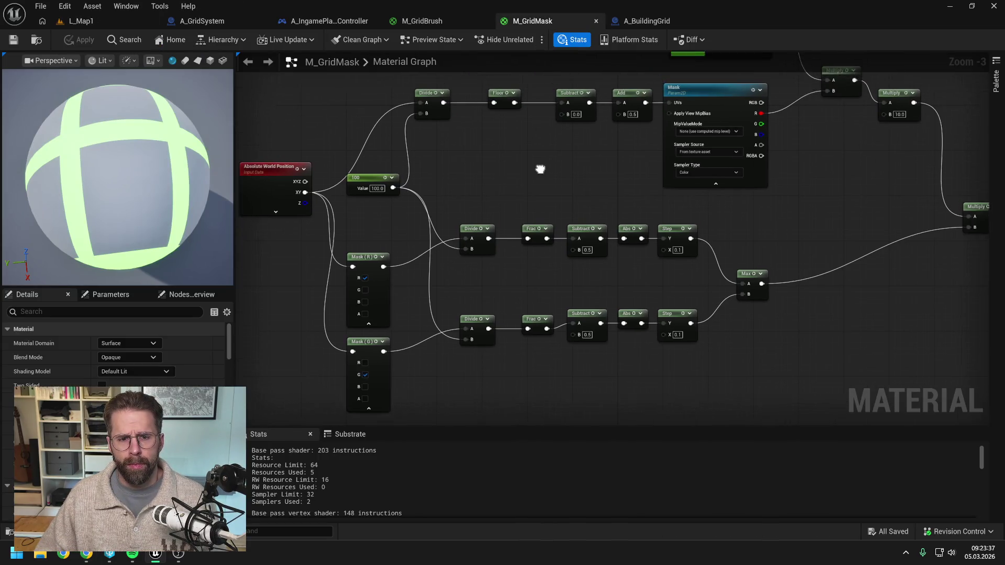
left_click_drag(556, 184, 507, 205)
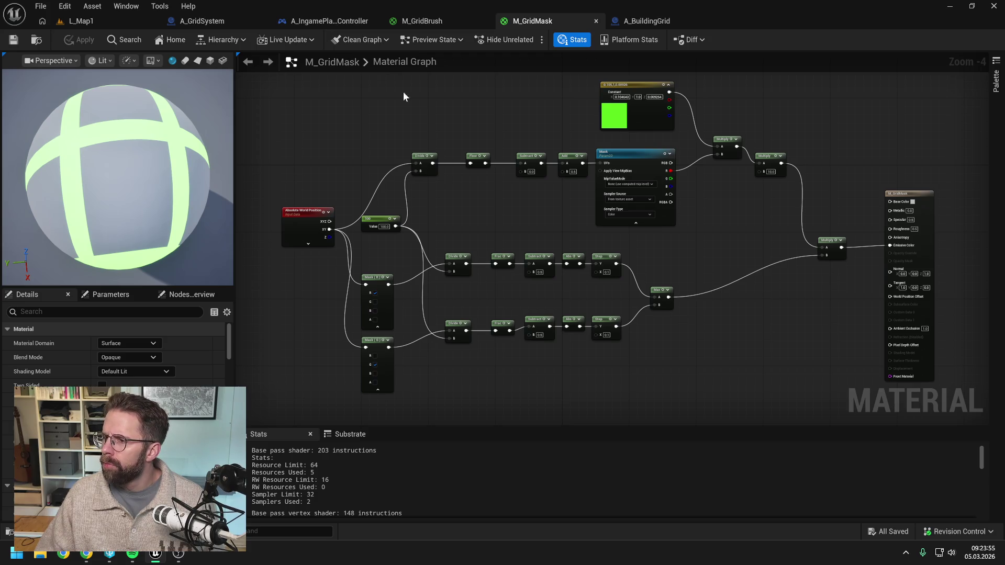
left_click(87, 553)
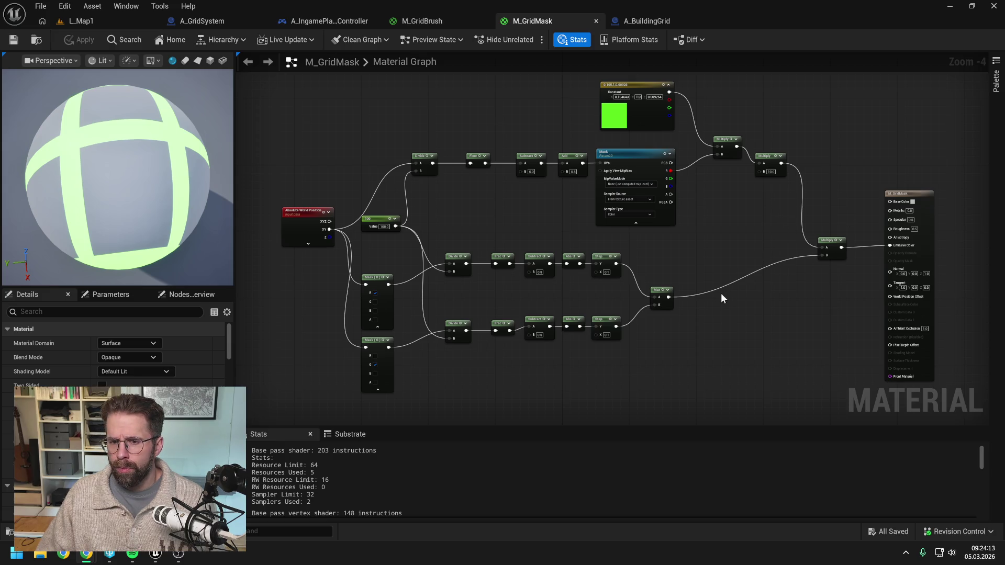
right_click(718, 315)
mouse_move(686, 324)
left_mouse_down()
mouse_move(727, 301)
mouse_move(712, 281)
mouse_move(702, 287)
left_mouse_up()
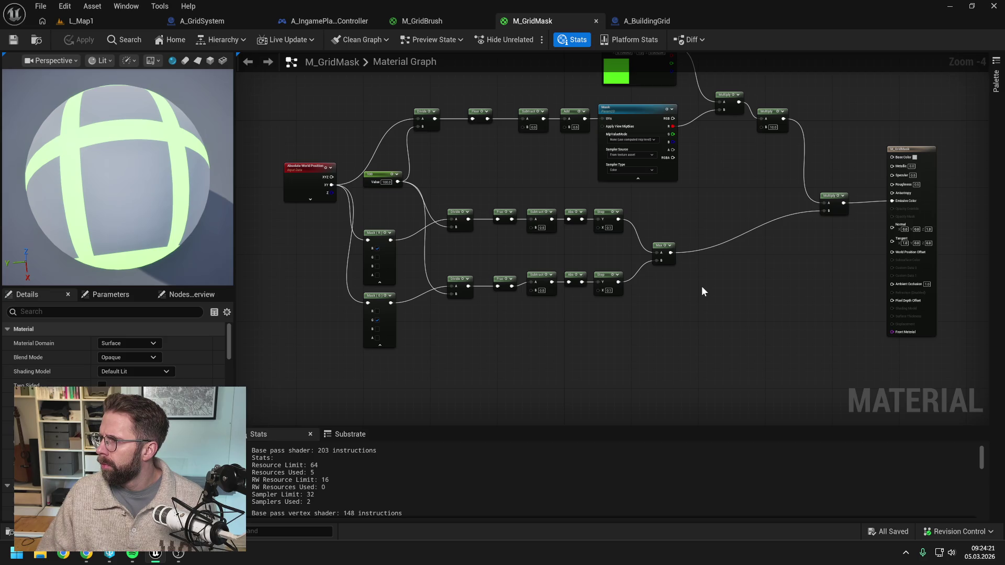
left_click(661, 287)
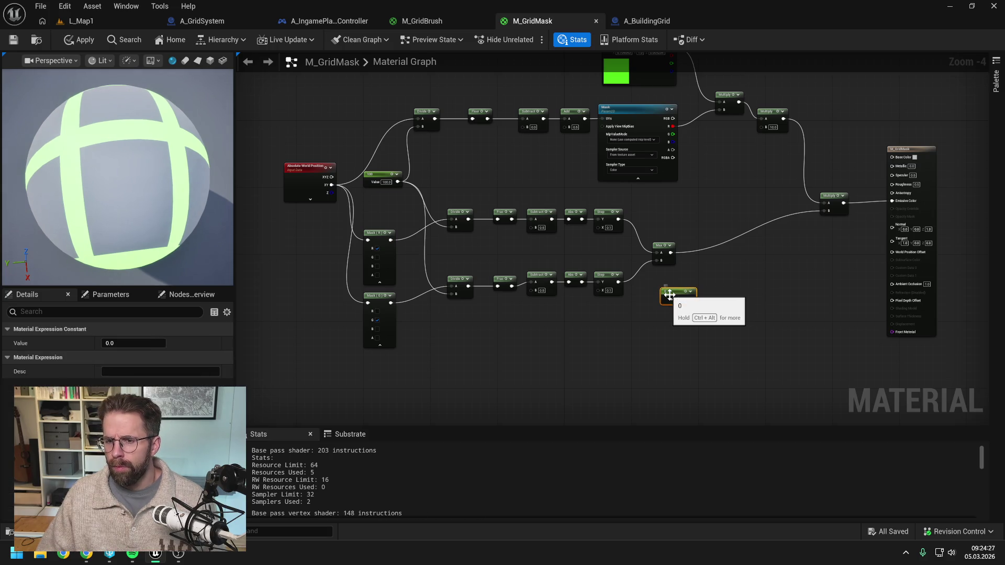
Delete the stray Constant node and add a OneMinus (1-x) node
key("Delete")
right_click(671, 295)
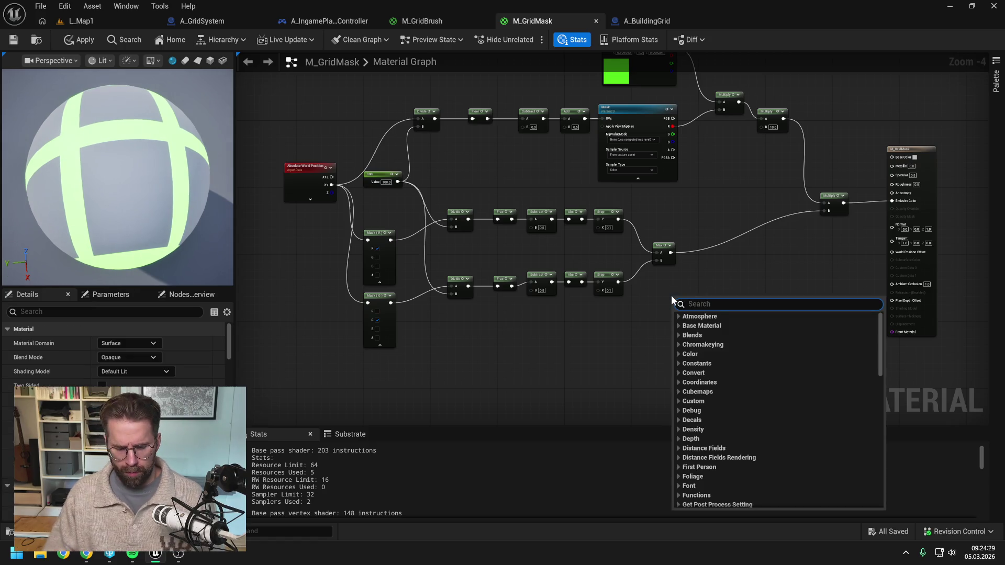
type("one minus")
key("Return")
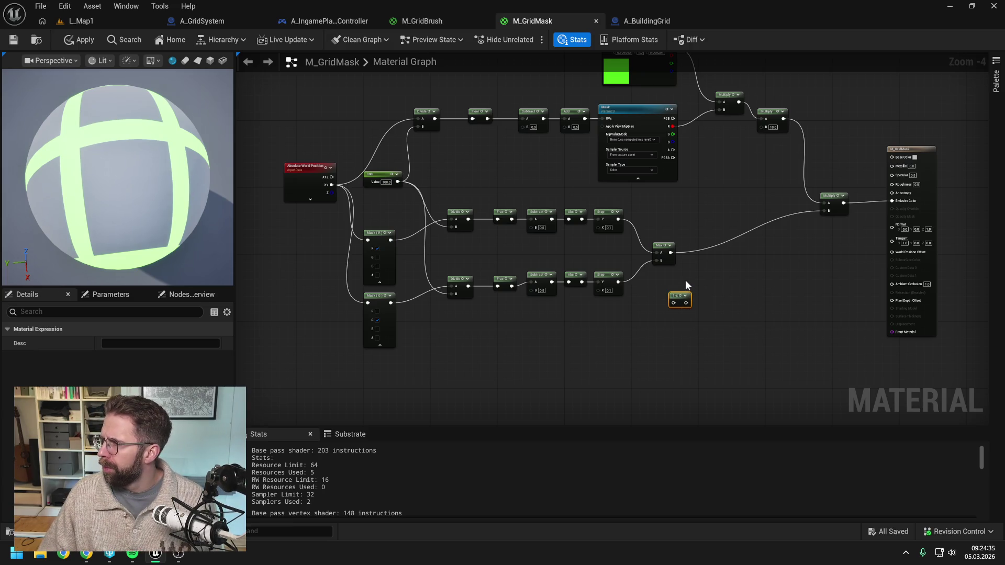
left_click(687, 284)
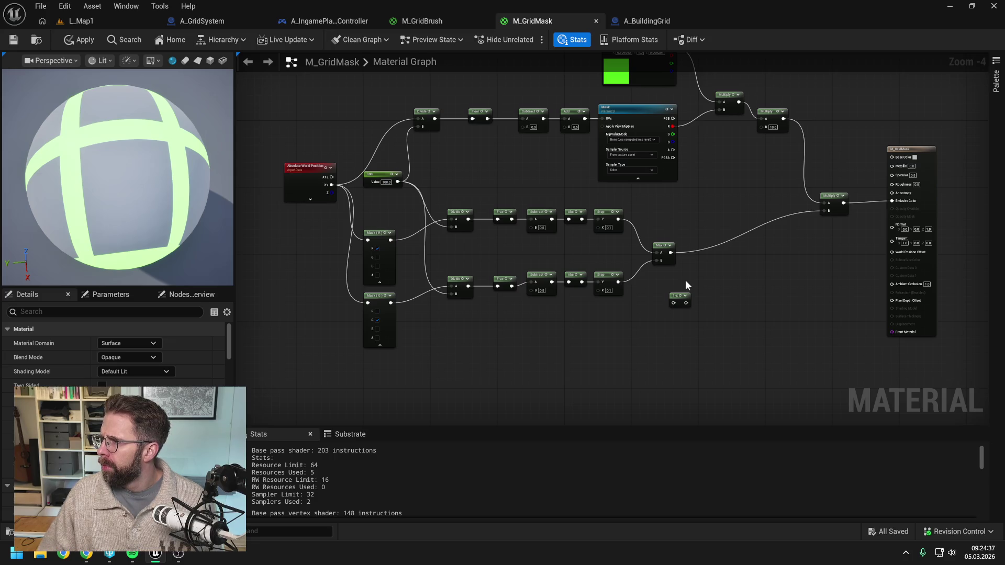
Wire the Max output into the 1-x node and place it beside Max
scroll(690, 275, "up", 1)
left_click_drag(690, 275, 630, 312)
mouse_move(602, 282)
left_mouse_down()
mouse_move(606, 349)
mouse_move(642, 242)
mouse_move(814, 225)
left_mouse_up()
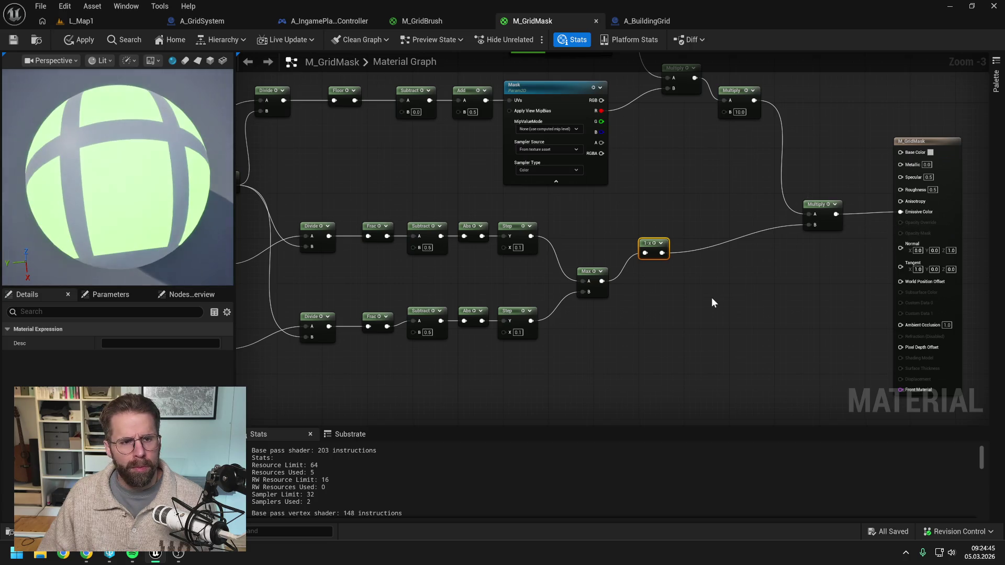
left_click_drag(649, 244, 650, 273)
left_click(642, 249)
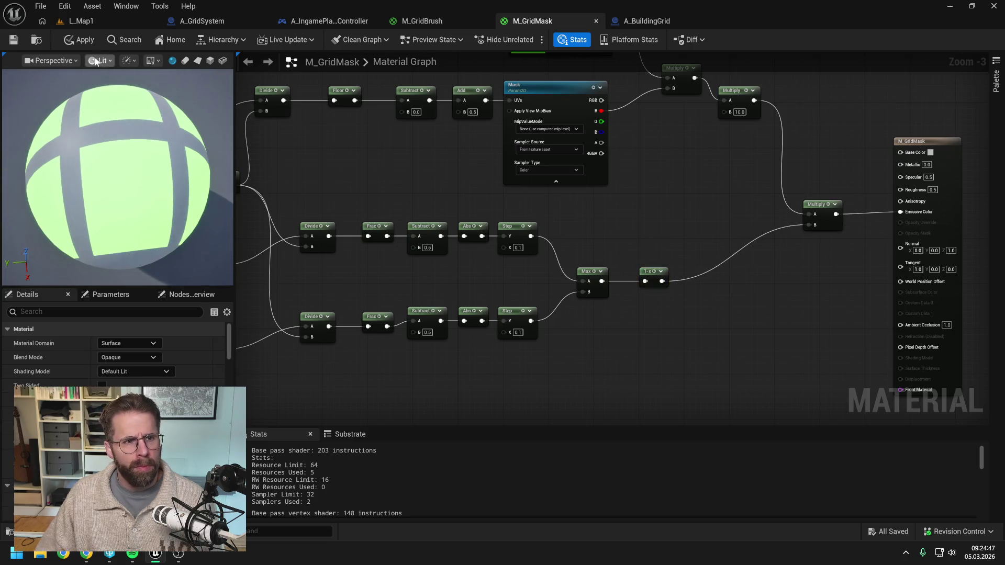
Apply and save M_GridMask, then return to the L_Map1 level
left_click(73, 40)
left_click(13, 40)
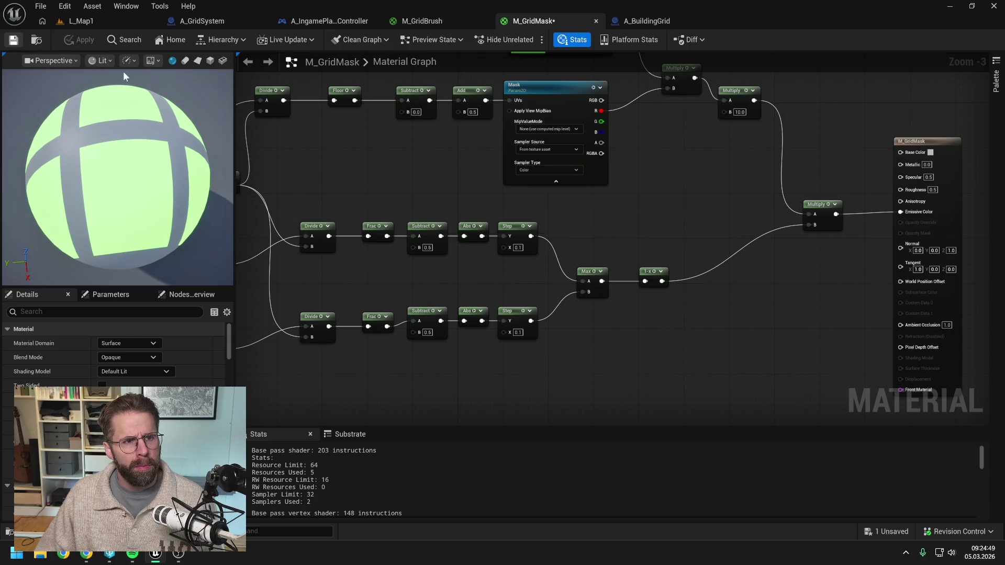
left_click(100, 20)
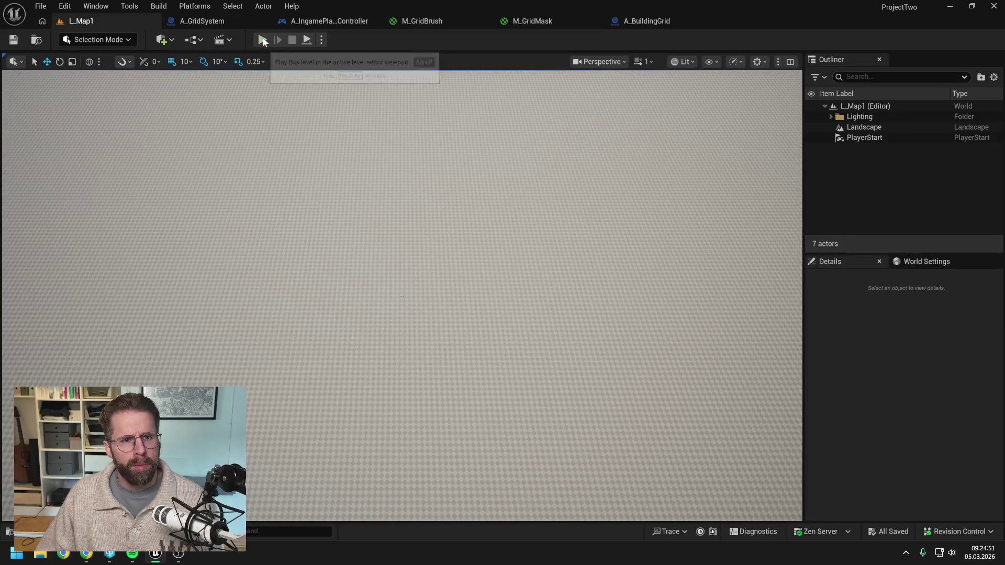
key("alt+p")
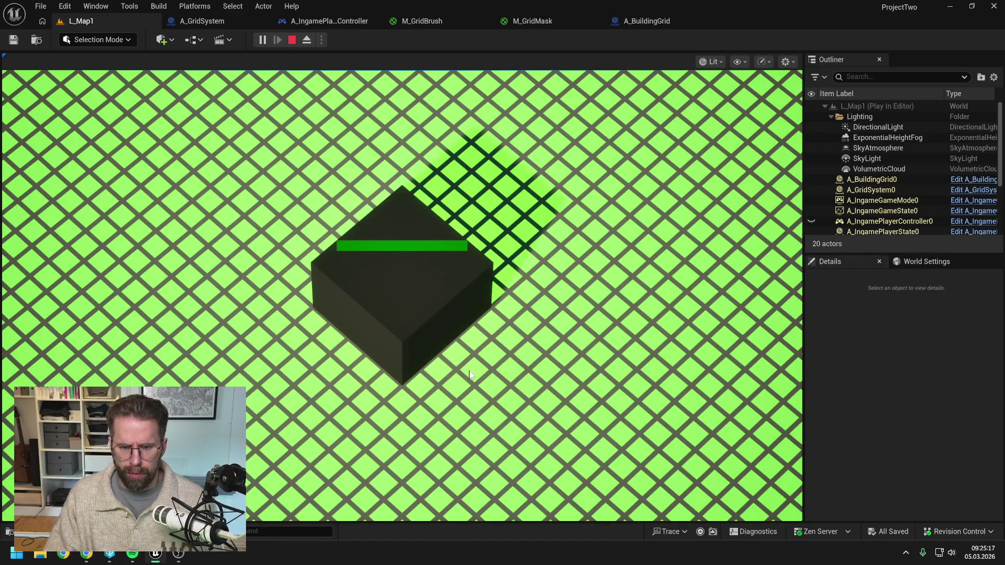
key("Escape")
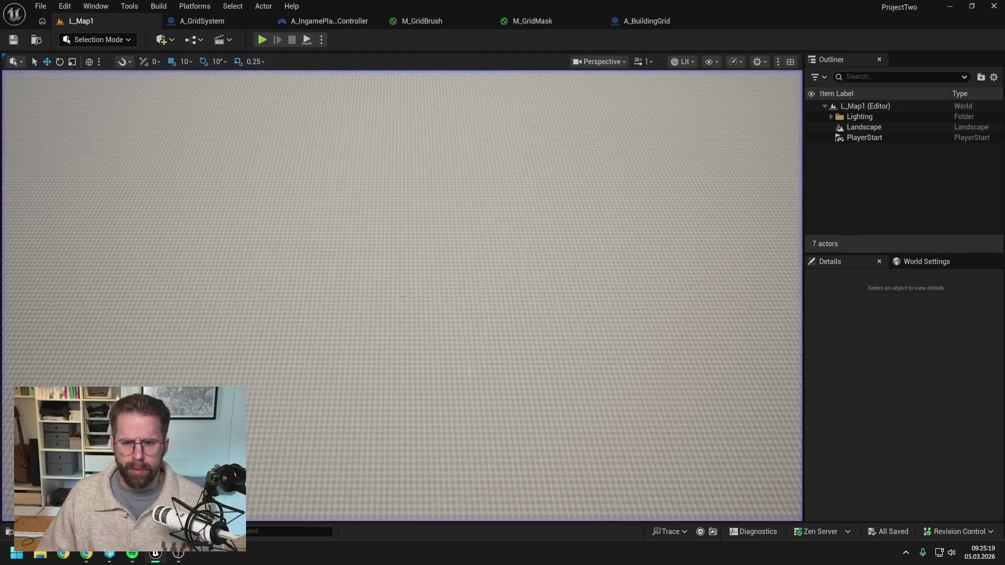
left_click(260, 40)
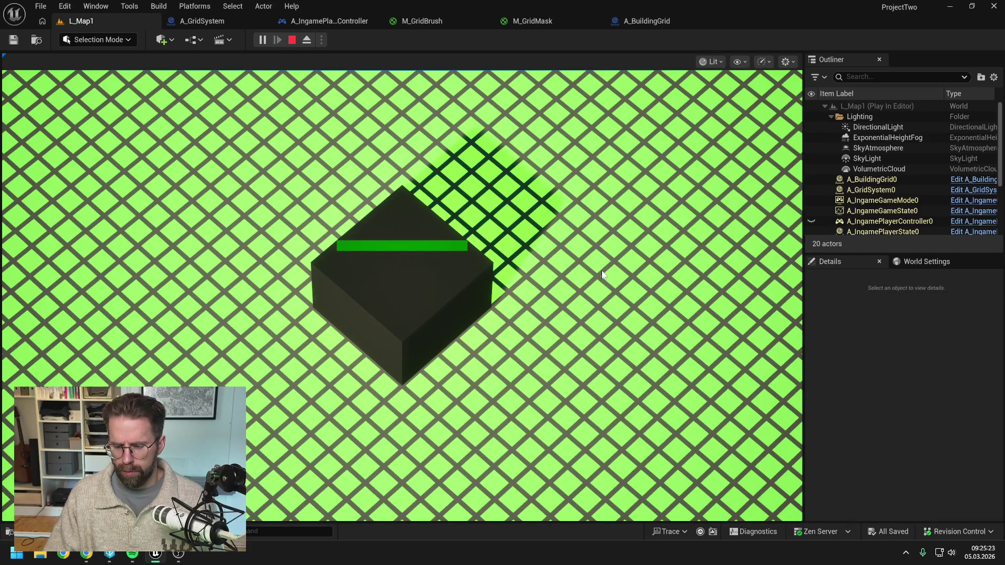
key("Escape")
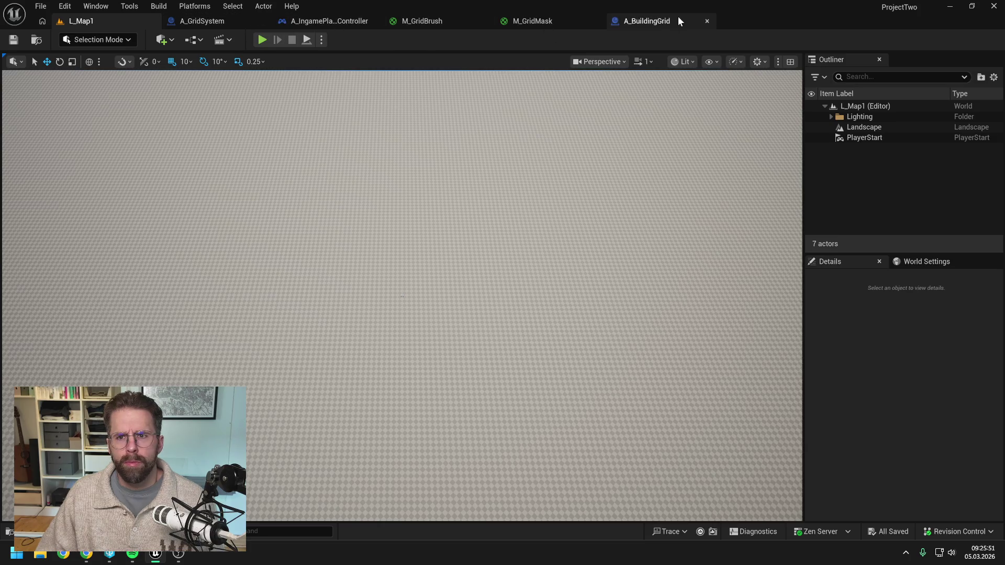
left_click(651, 22)
left_click(118, 25)
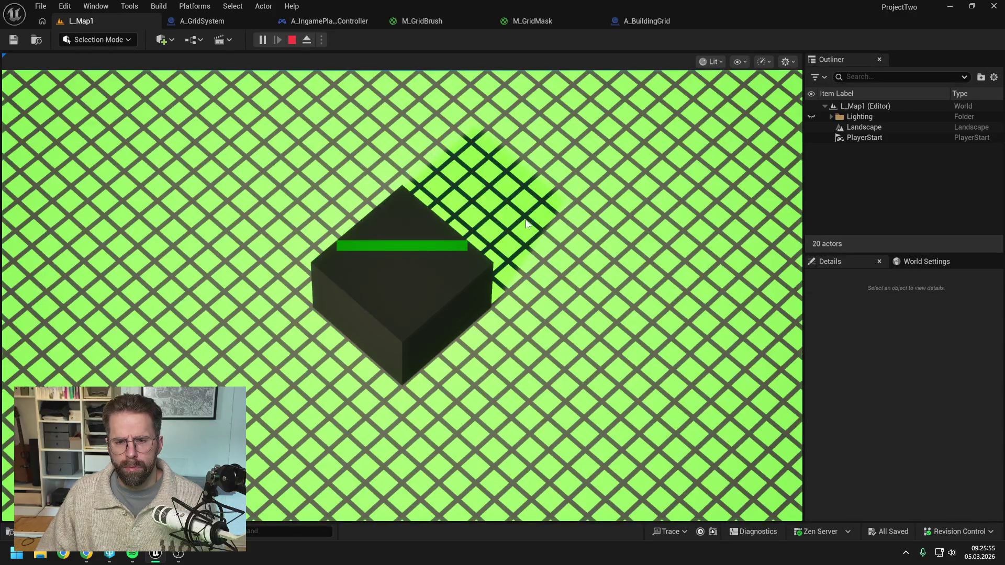
scroll(416, 293, "up", 5)
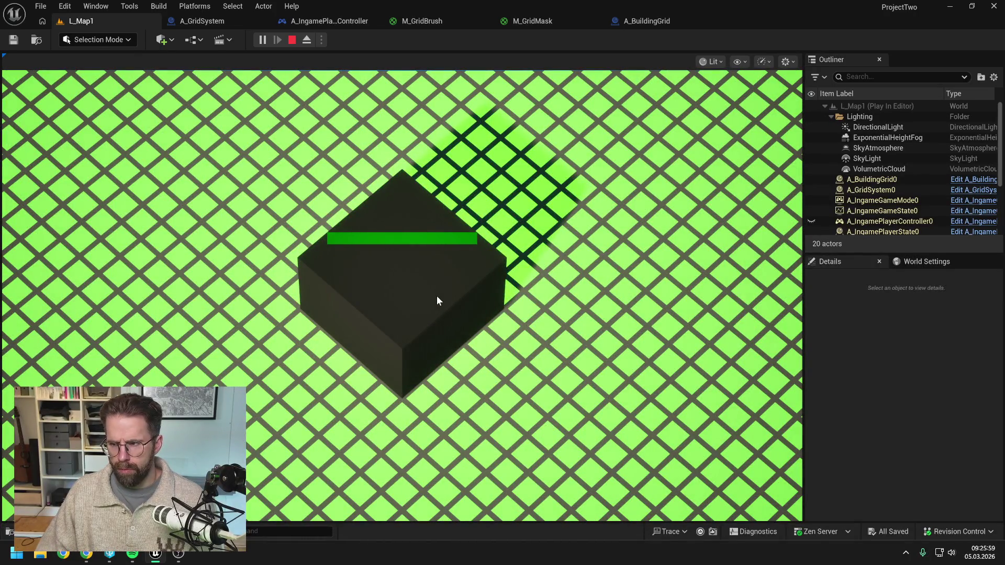
key("Escape")
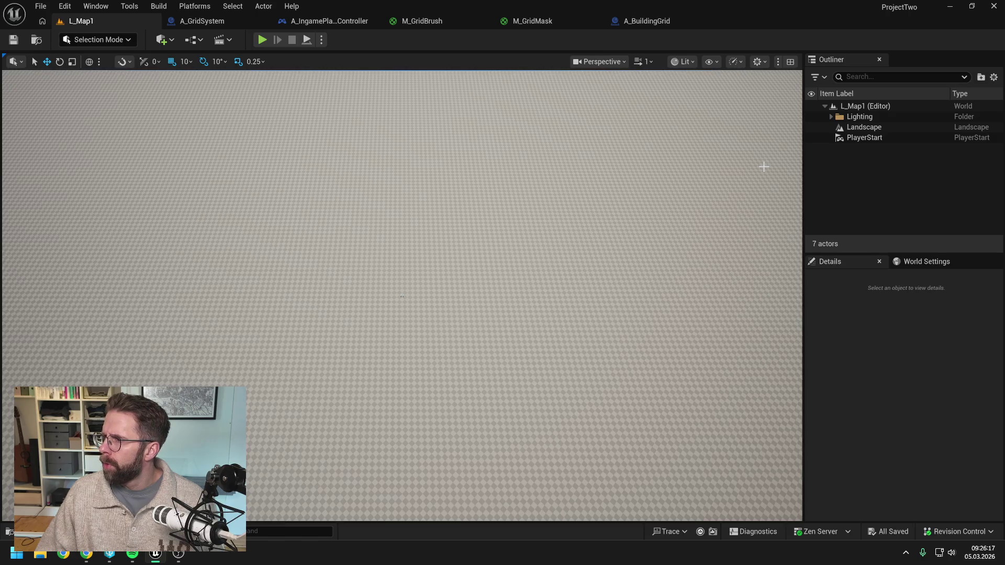
Switch to M_GridMask and pan and zoom out to show the network and output node
left_click(541, 24)
left_click_drag(588, 207, 701, 231)
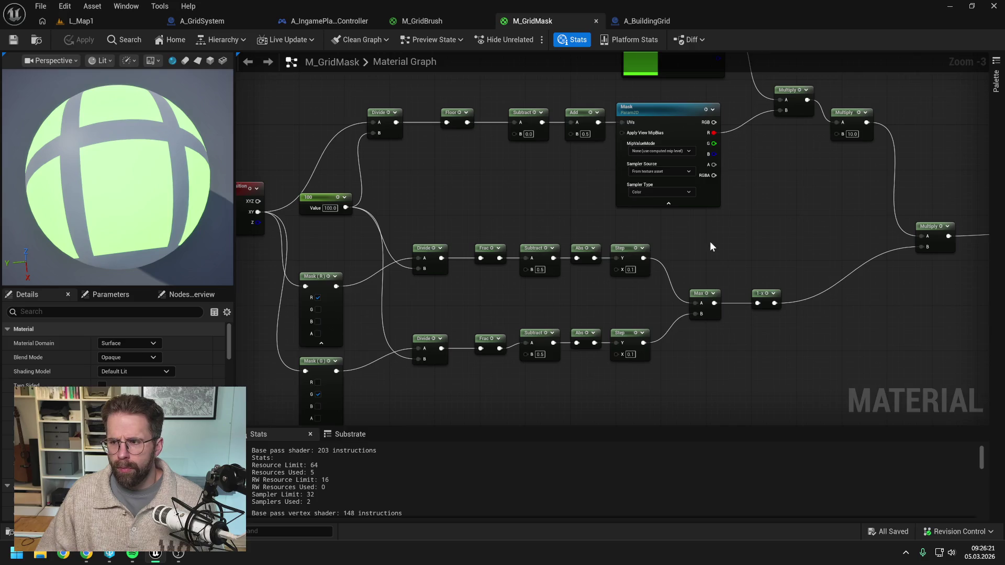
left_click_drag(761, 241, 734, 222)
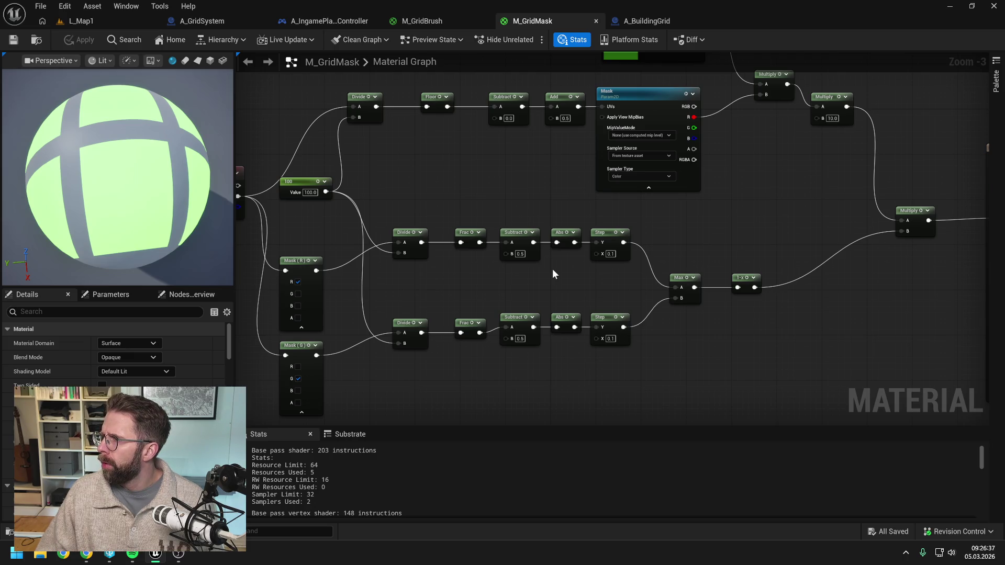
left_click_drag(555, 272, 536, 271)
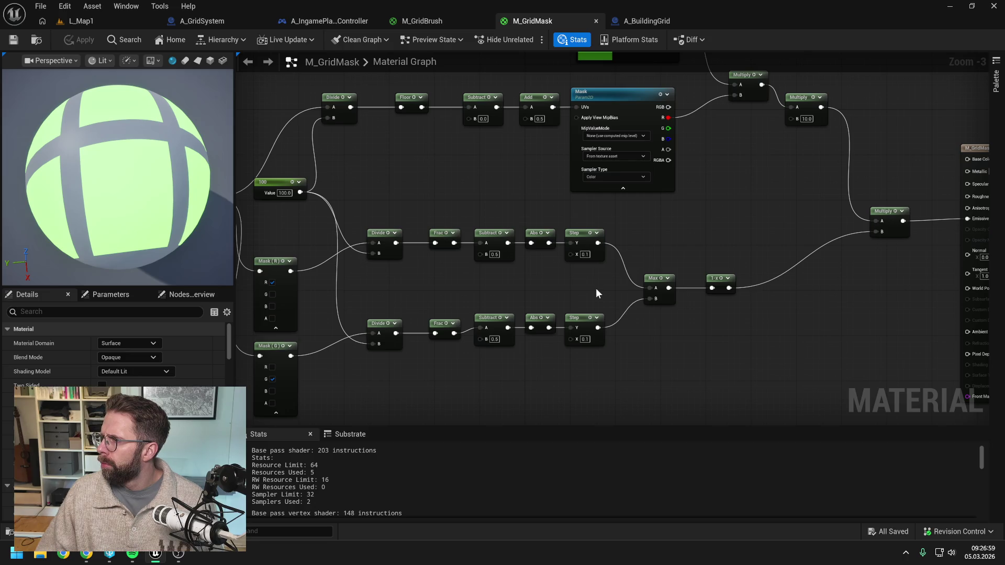
mouse_move(595, 288)
left_mouse_down()
mouse_move(651, 287)
mouse_move(642, 279)
left_mouse_up()
scroll(675, 272, "down", 1)
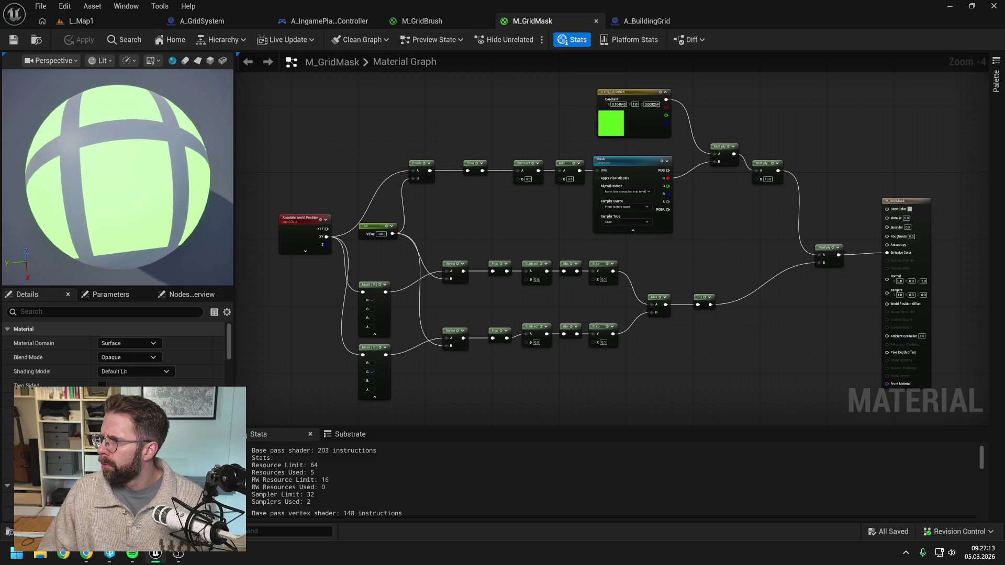
Zoom into the Step/Max nodes and pull a new wire from the upper Abs output
key("alt+Tab")
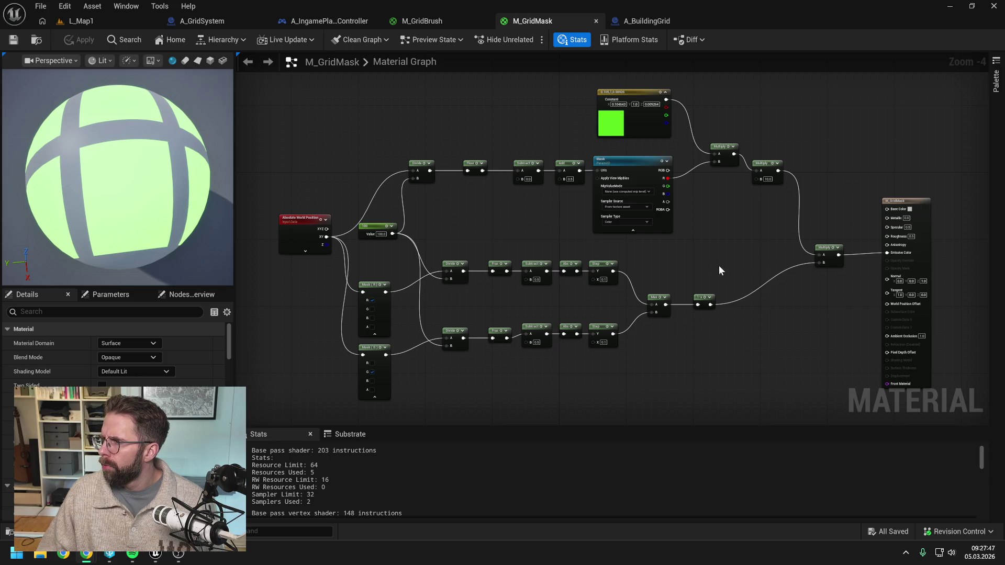
scroll(628, 320, "up", 2)
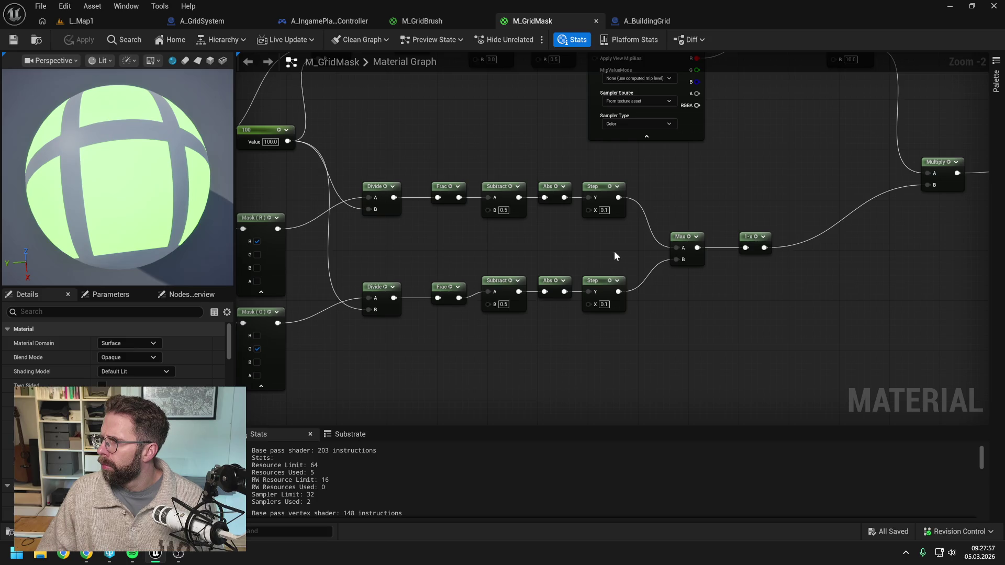
left_click_drag(612, 257, 590, 254)
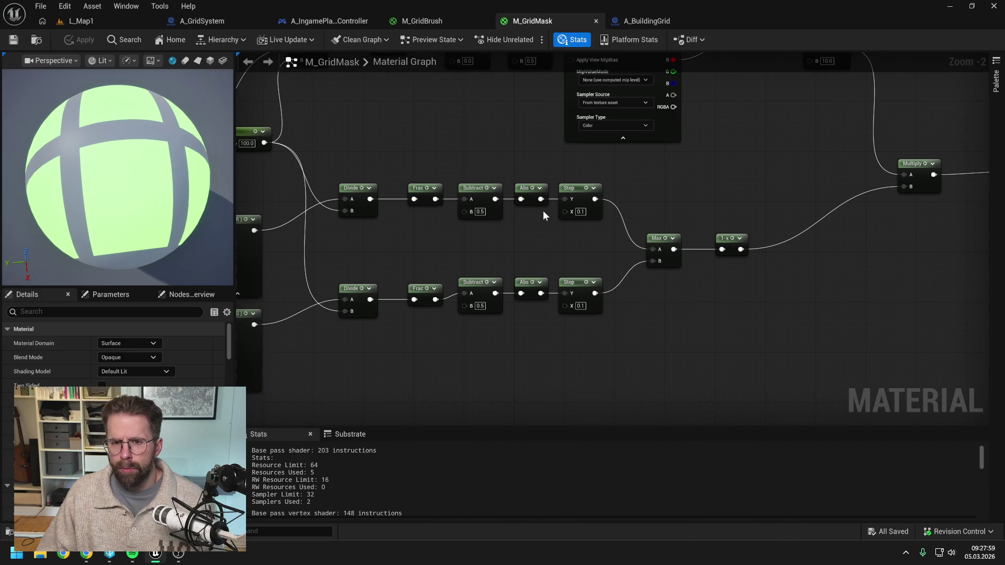
mouse_move(541, 199)
left_mouse_down()
mouse_move(553, 232)
mouse_move(574, 241)
left_mouse_up()
Insert a Power node between the upper Abs and Step nodes and tidy their layout
type("power")
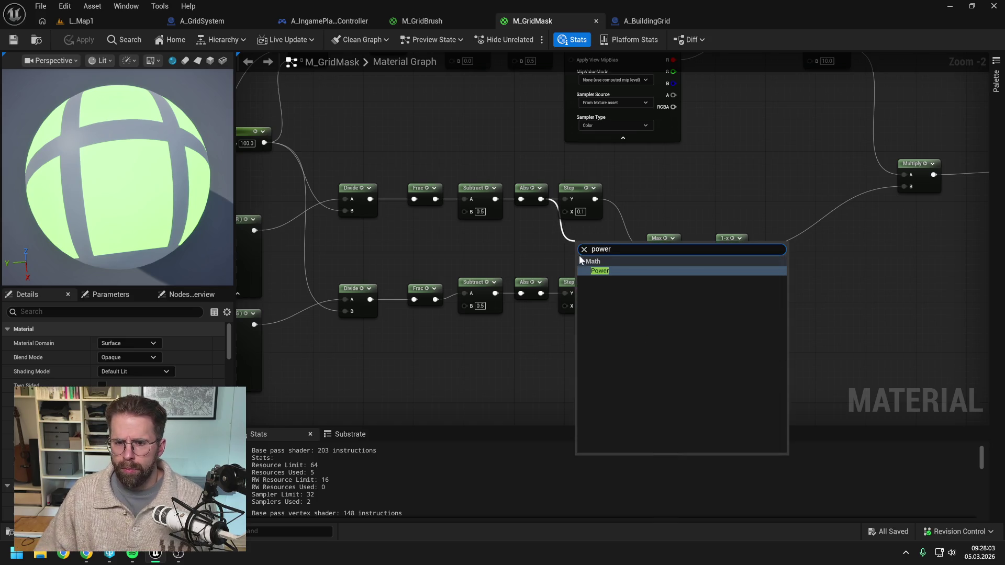
key("Return")
left_click(585, 203)
left_click_drag(585, 203, 592, 196)
left_click_drag(582, 271, 570, 246)
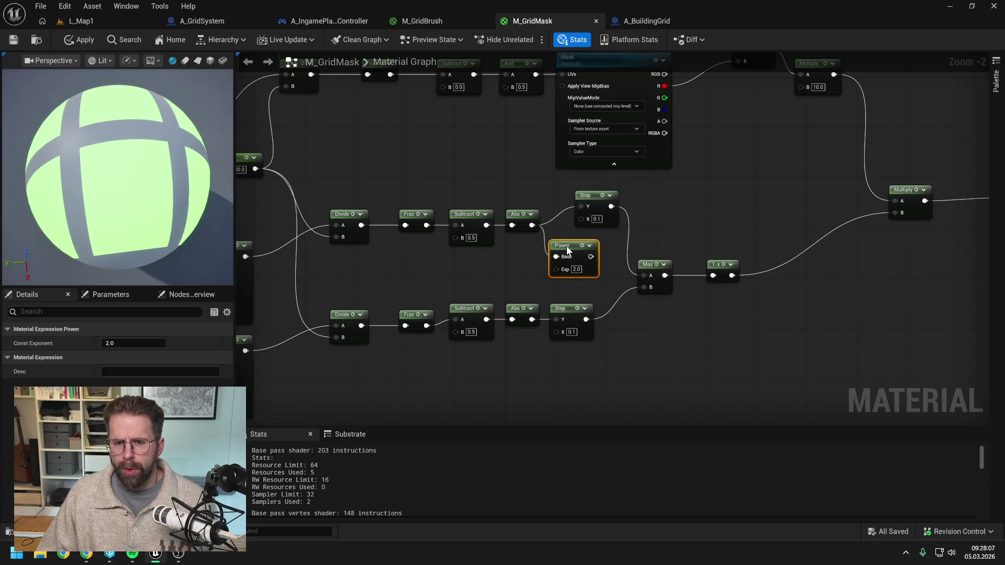
left_click(533, 260)
left_click_drag(601, 194, 564, 193)
left_click(641, 198)
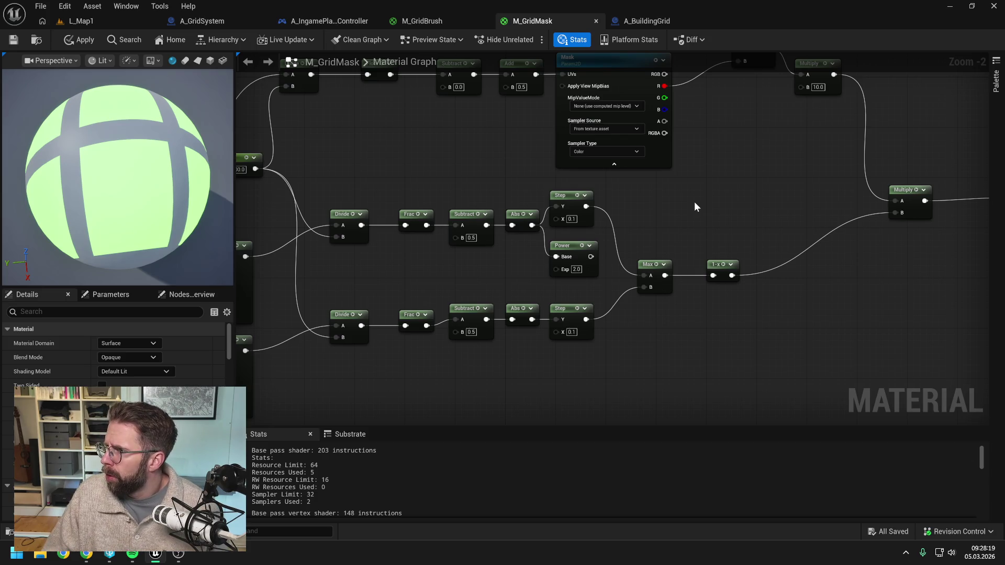
Set the Power exponent to 4 and feed its output into Max input A
left_click(576, 269)
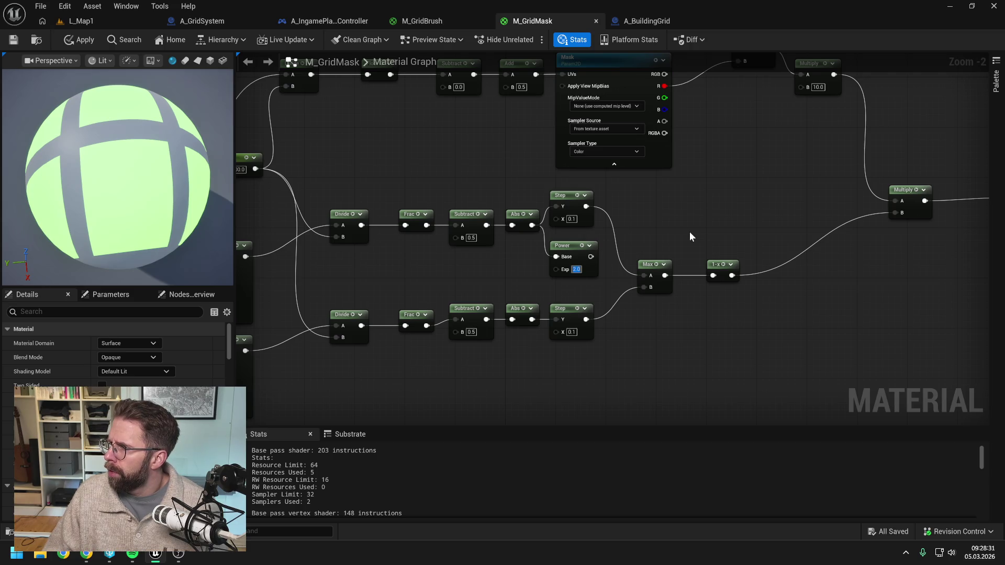
type("4")
key("Return")
left_click_drag(591, 257, 644, 275)
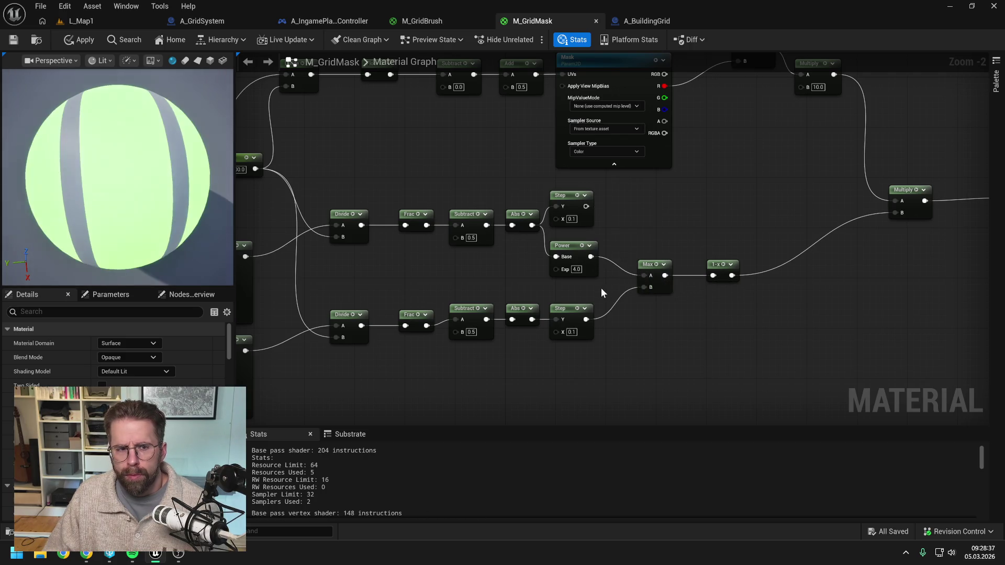
Duplicate the Power node to route the lower Abs output into Max B
left_click(573, 246)
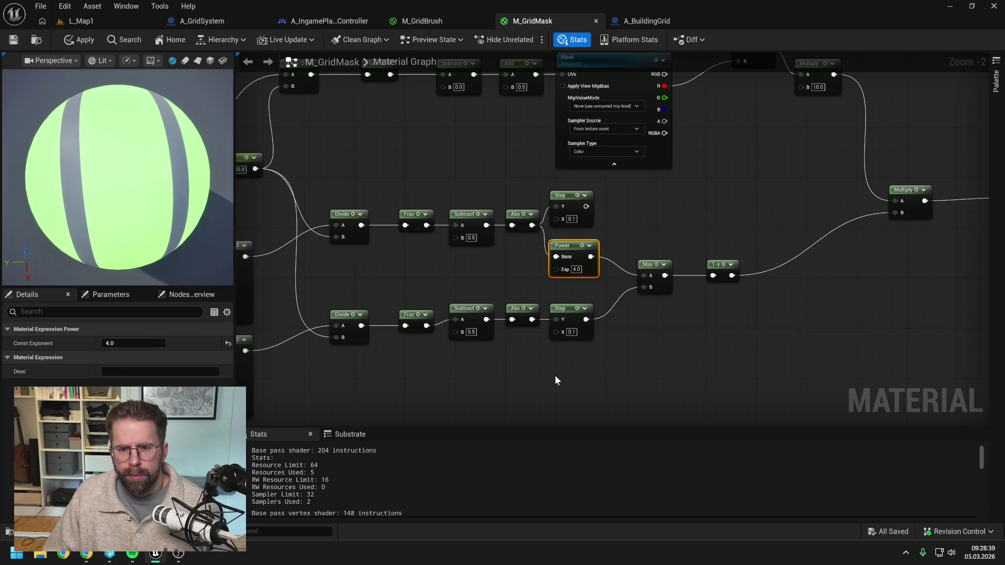
key("ctrl+d")
mouse_move(531, 320)
left_mouse_down()
mouse_move(570, 383)
mouse_move(648, 288)
left_mouse_up()
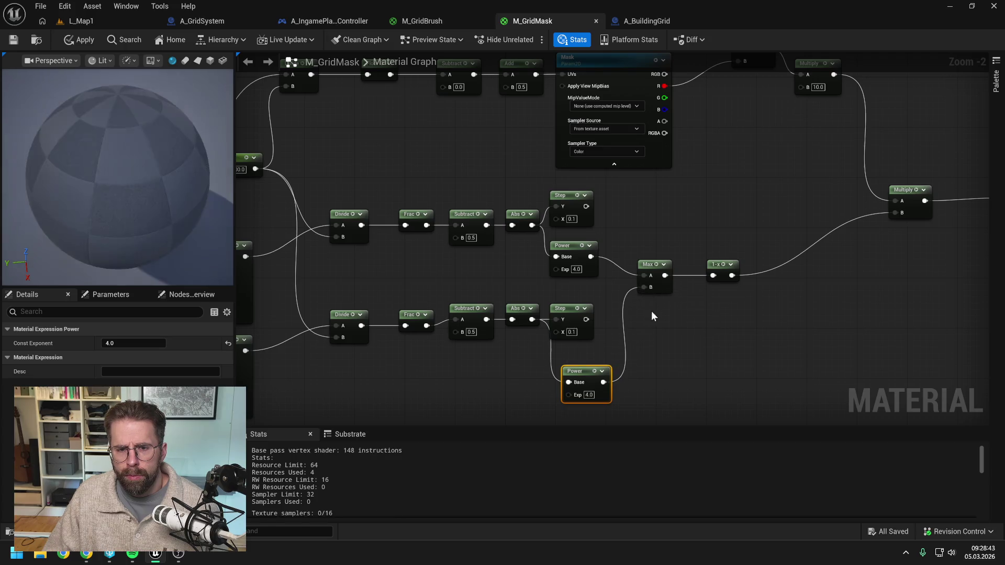
left_click(654, 338)
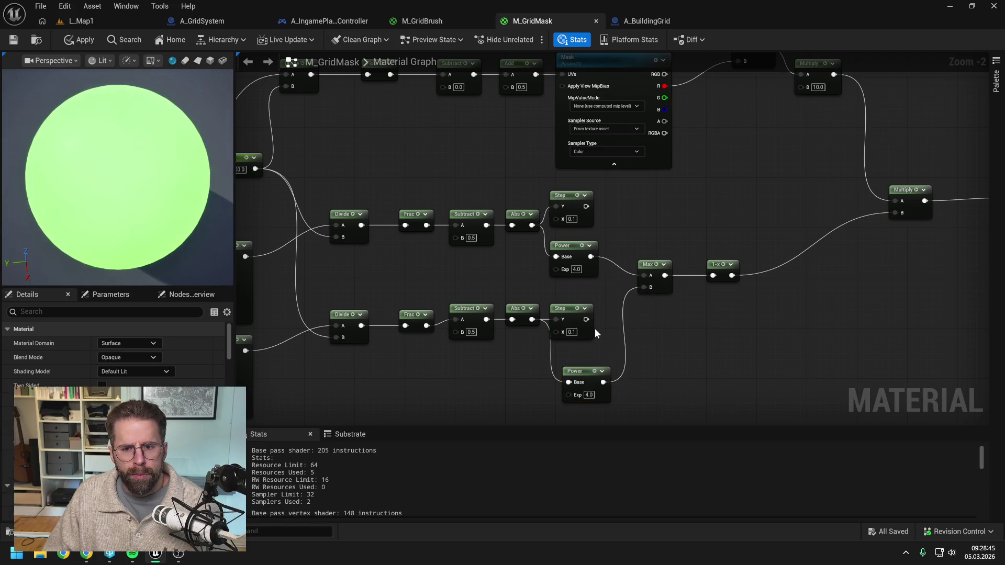
left_click_drag(584, 367, 573, 348)
left_click(672, 344)
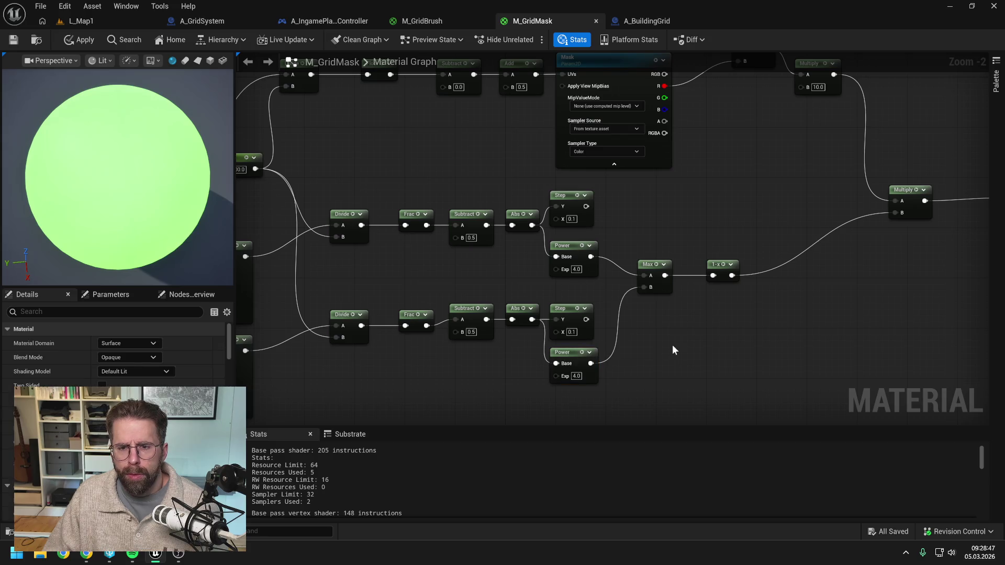
Apply and save M_GridMask, then return to the L_Map1 level
left_click(85, 39)
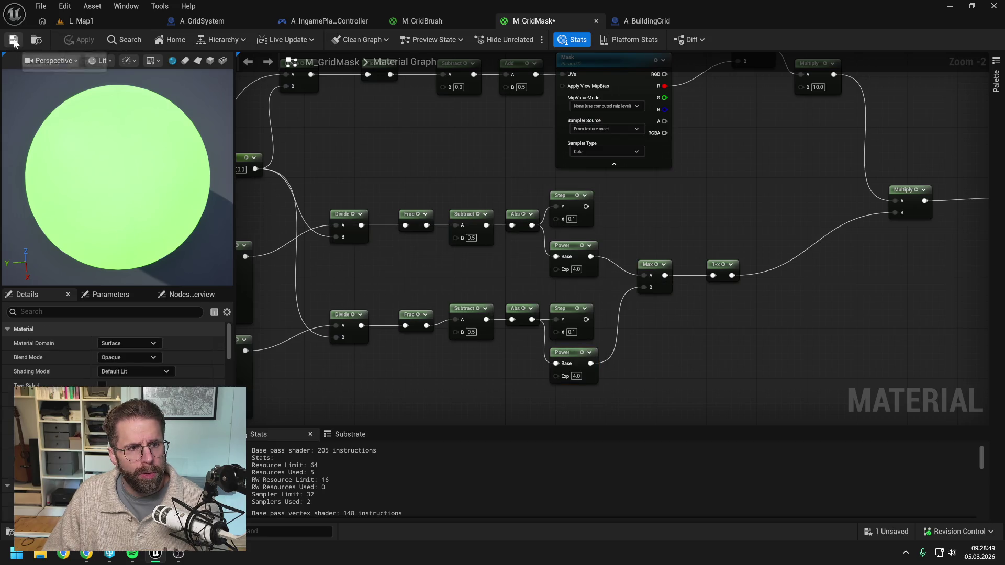
key("ctrl+s")
left_click(102, 21)
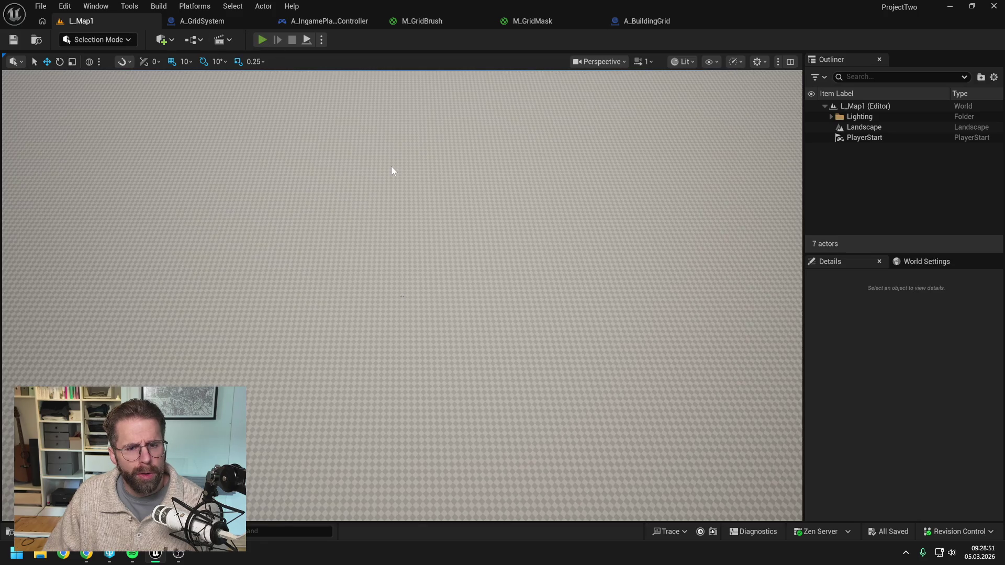
Play-test the level to check the grid, then return to the M_GridMask graph
key("alt+p")
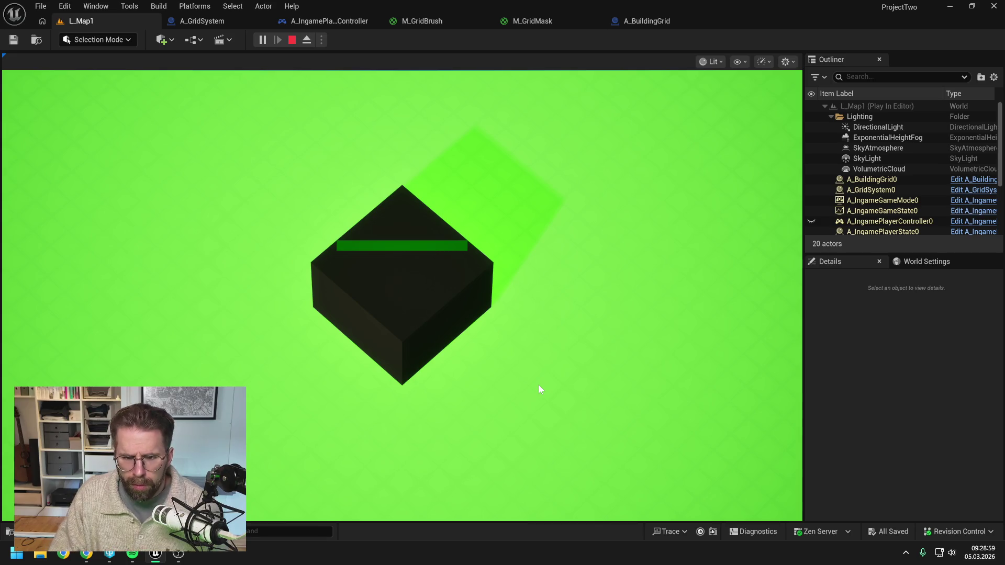
key("Escape")
left_click(537, 25)
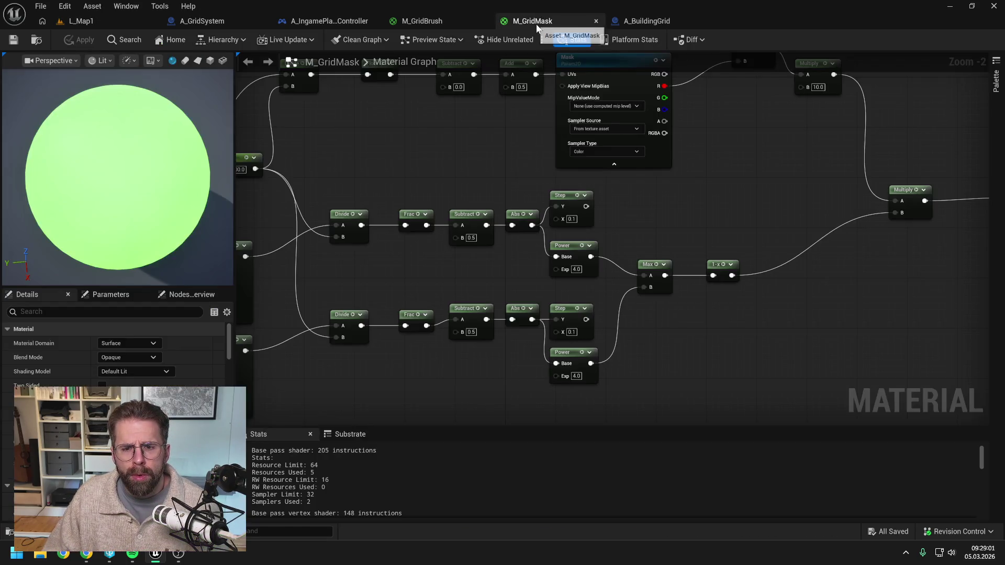
Try Power exponents of 10, then 2, on both grid axes
scroll(584, 281, "up", 1)
type("10")
key("Return")
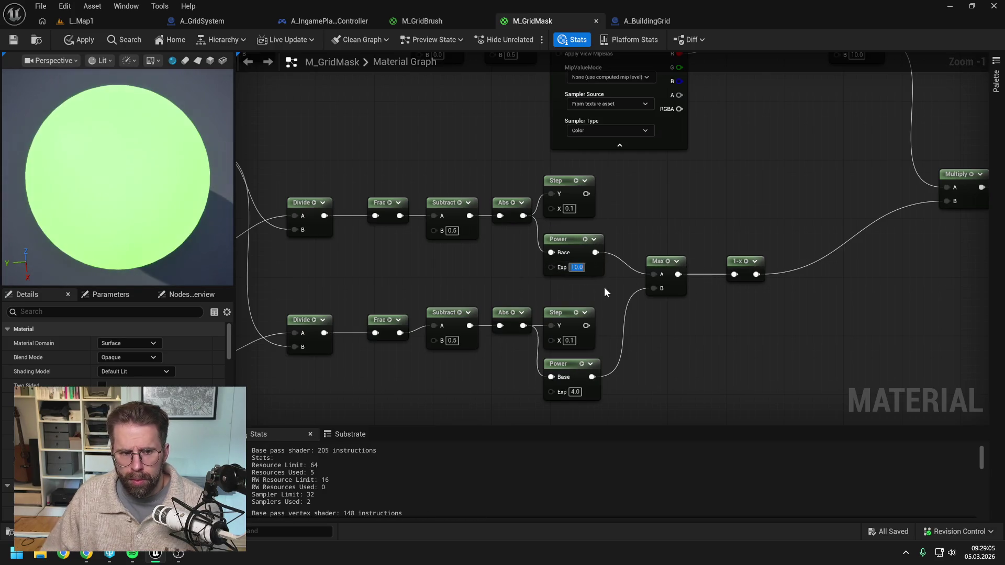
left_click(574, 393)
type("10")
key("Return")
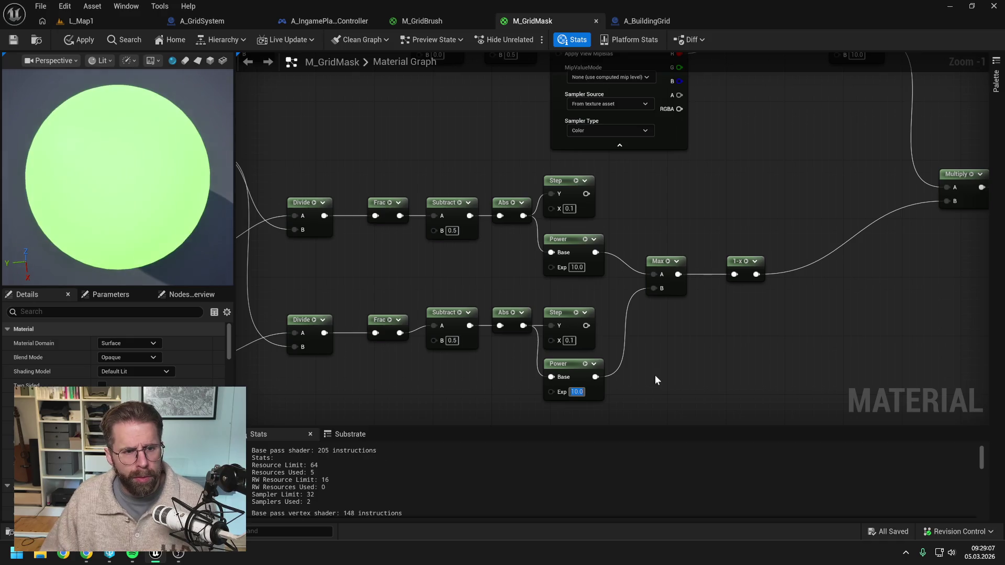
type("2")
key("Return")
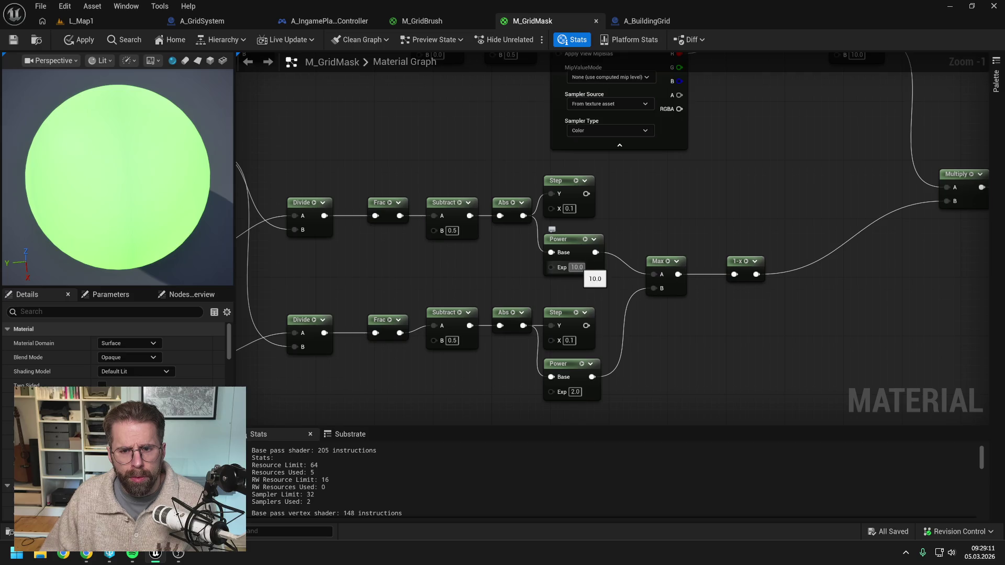
left_click(578, 267)
type("2")
key("Return")
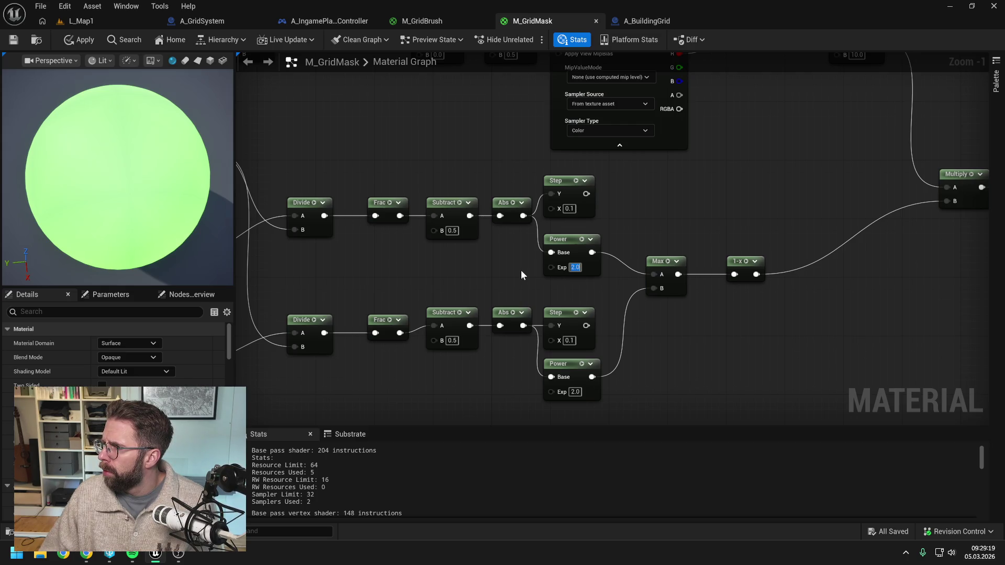
Set both Power exponents back to 4.0 and pull a new wire from the 1-x output
left_click_drag(732, 303, 709, 303)
left_click(541, 264)
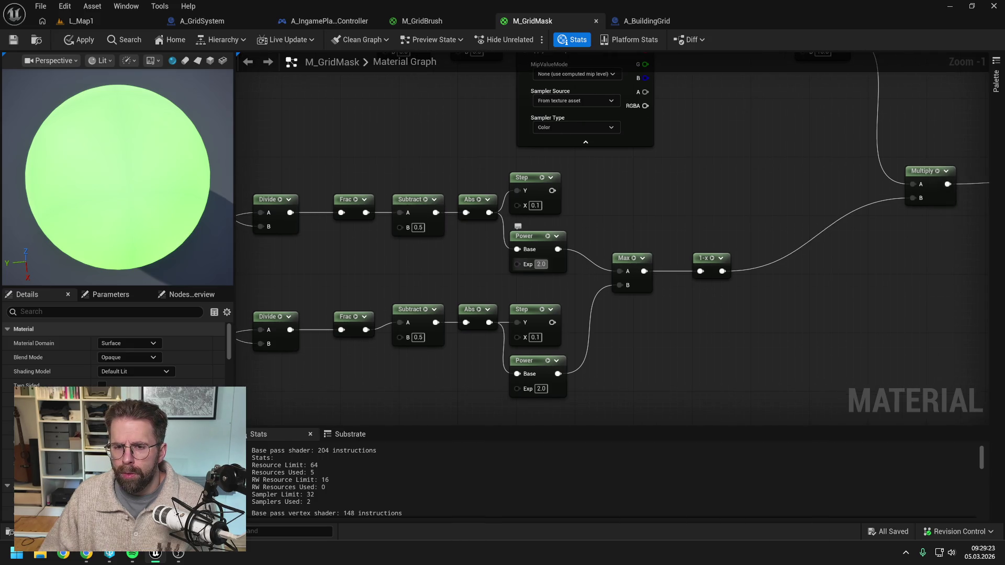
type("40")
key("Return")
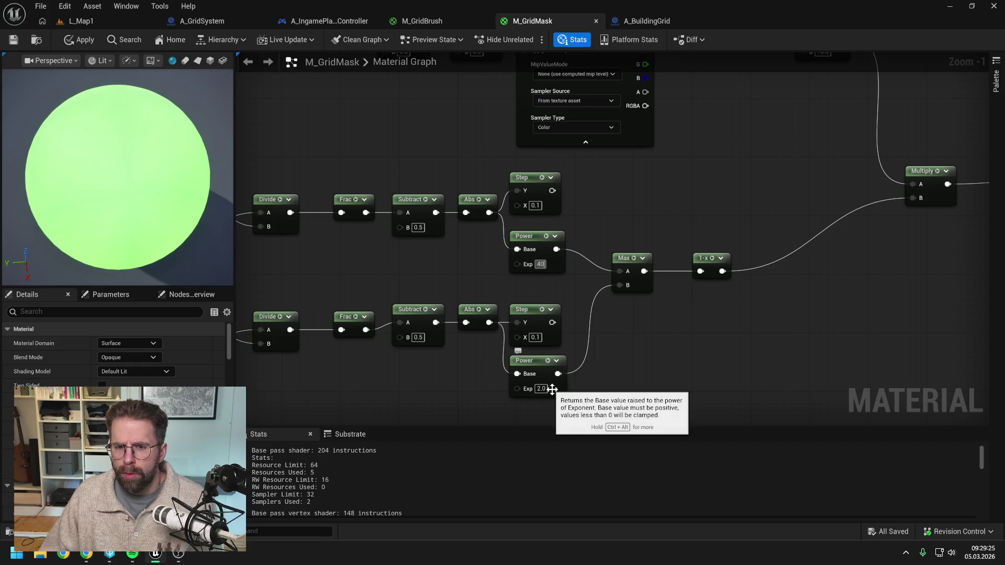
left_click(541, 389)
type("4")
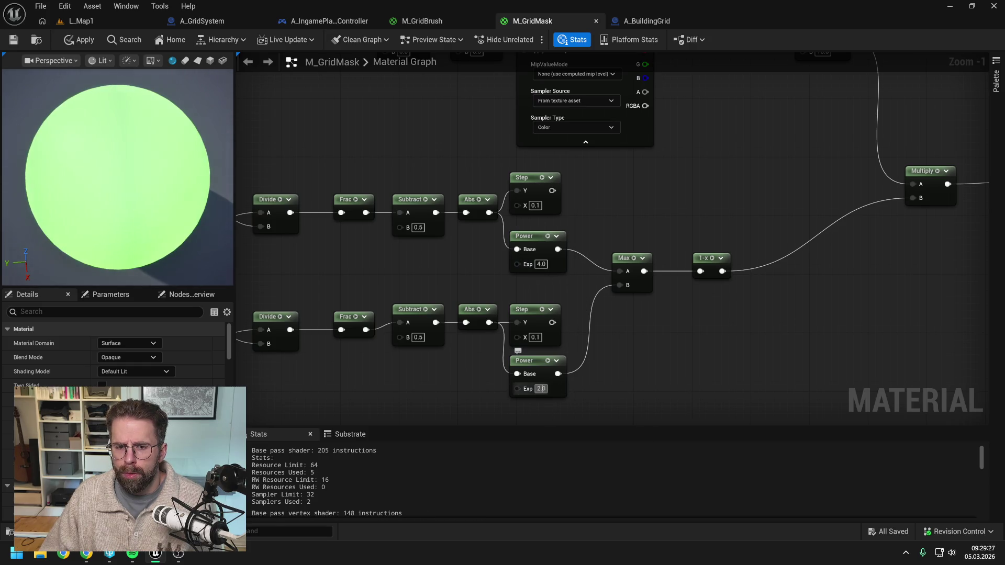
key("Return")
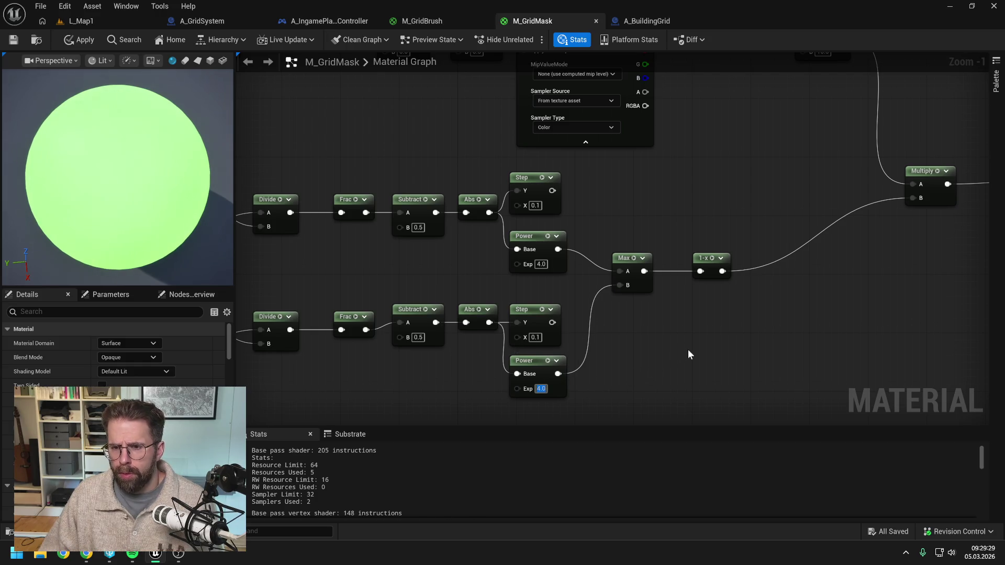
left_click_drag(696, 345, 648, 331)
left_click_drag(646, 272, 715, 279)
Add a CheapContrast node after 1-x with a Constant wired to its Contrast input
type("cheap")
left_click(754, 310)
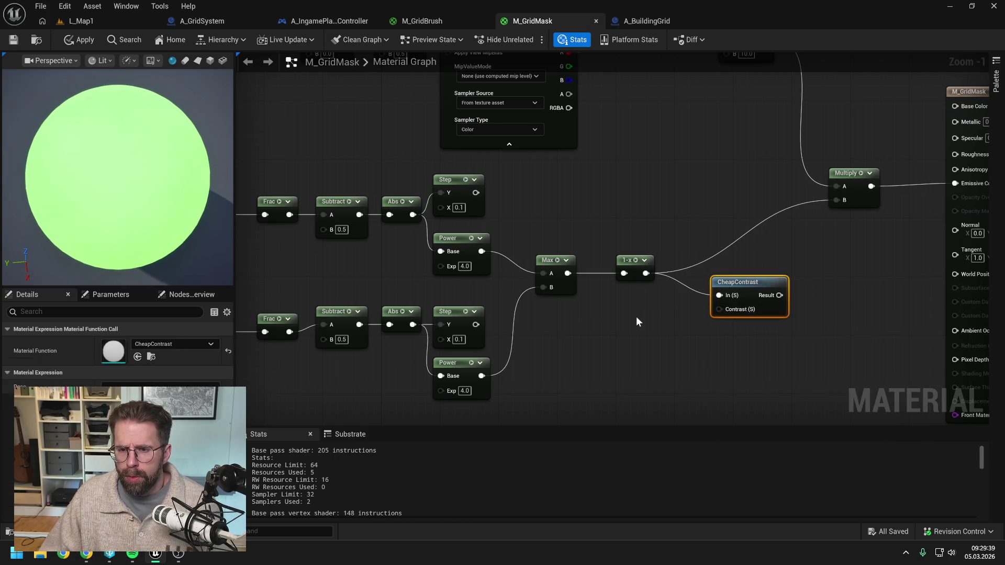
left_click(636, 317)
left_click_drag(685, 333, 719, 310)
Set the contrast Constant to 100 and feed CheapContrast's result into Multiply B
left_click(667, 333)
type("10")
key("Return")
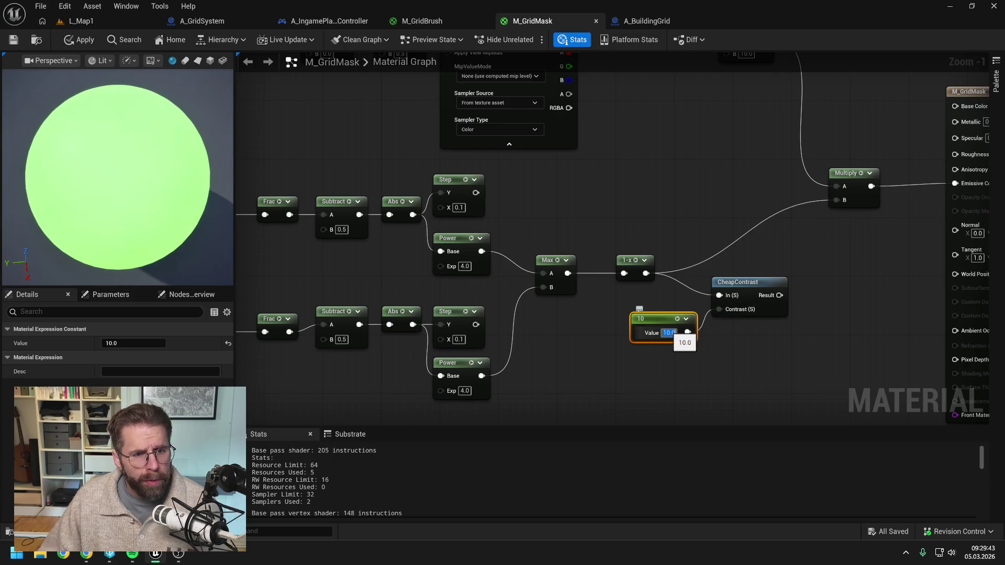
type("100")
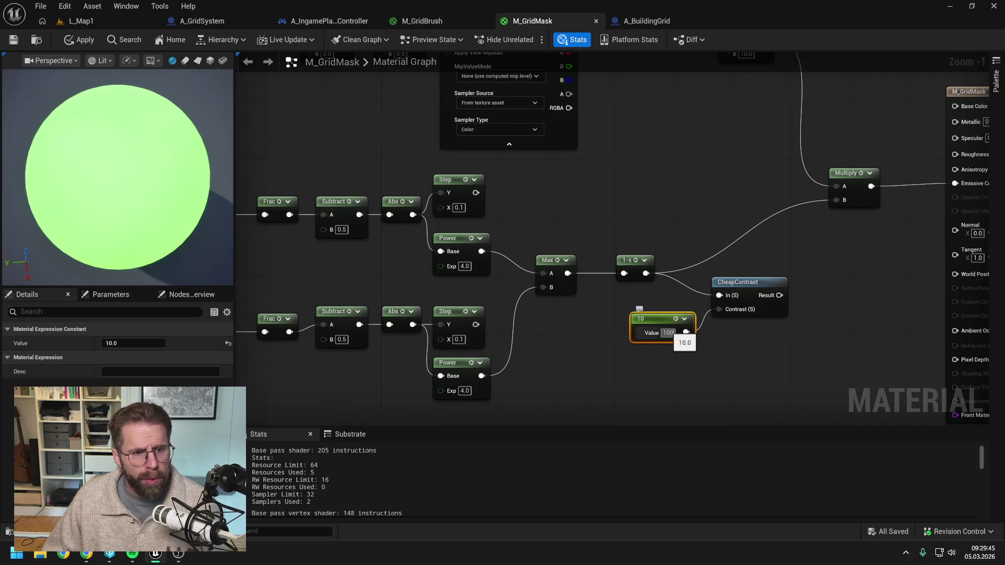
key("Return")
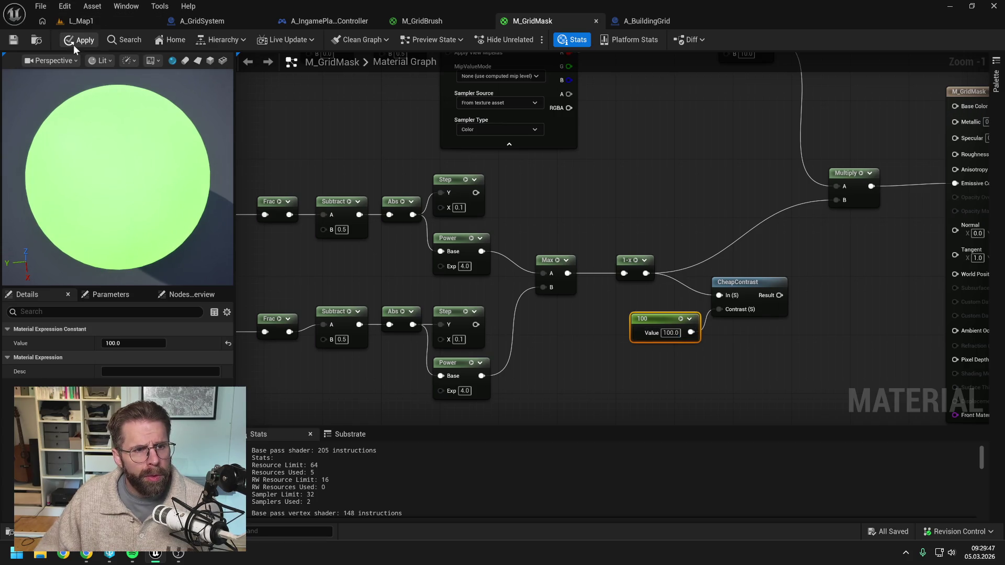
left_click(74, 45)
left_click_drag(777, 296, 840, 199)
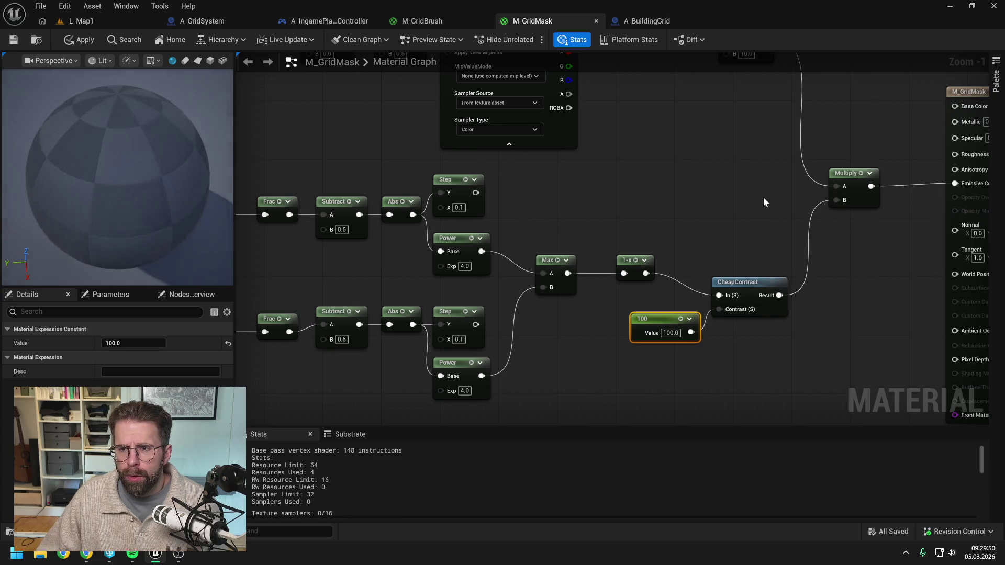
left_click(80, 42)
Compare a contrast of 2, restore 100, apply, and return to L_Map1
left_click(670, 332)
type("2")
key("Return")
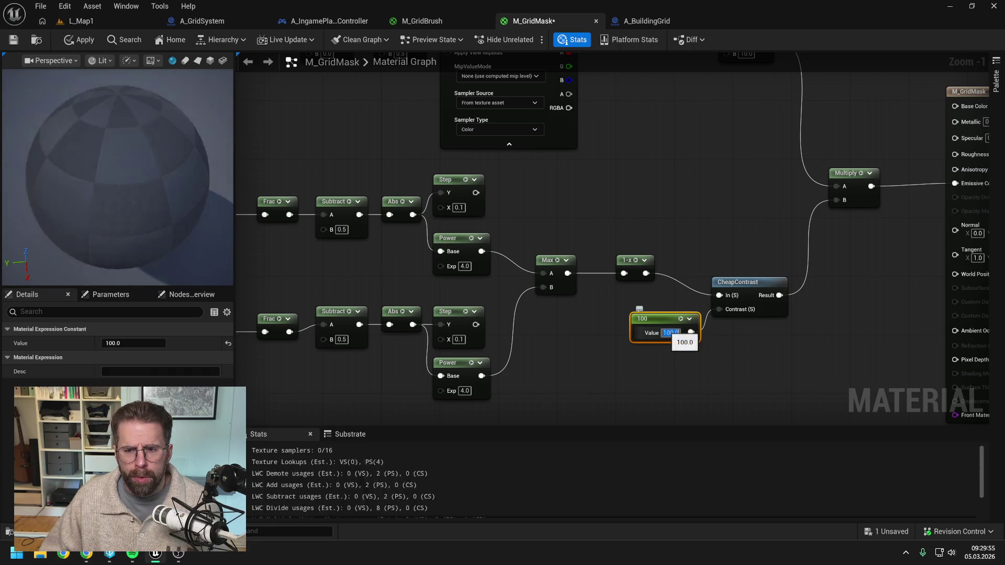
type("100")
key("Return")
left_click(84, 41)
left_click(88, 20)
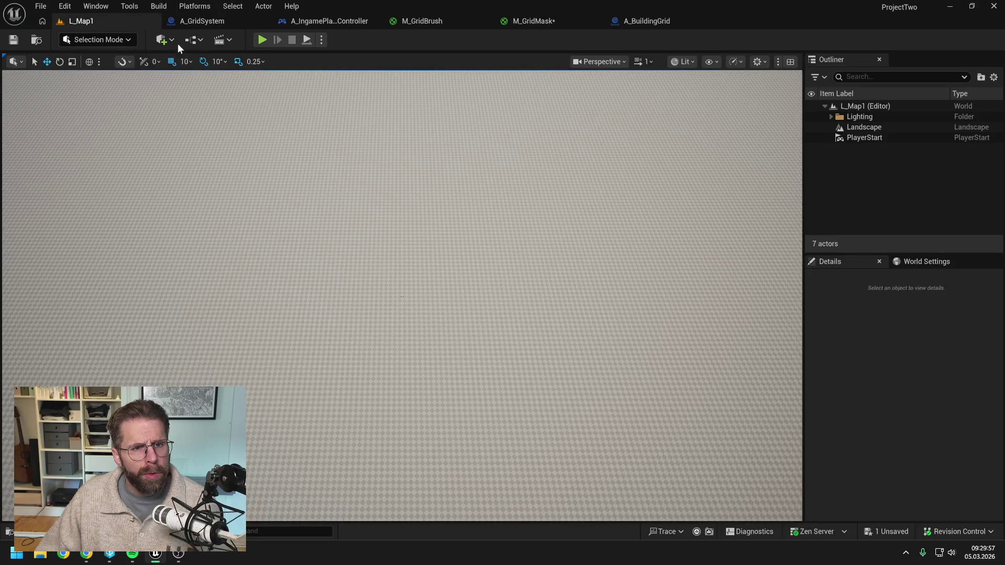
Play-test the level, then return to M_GridMask and edit the upper Power exponent
key("alt+p")
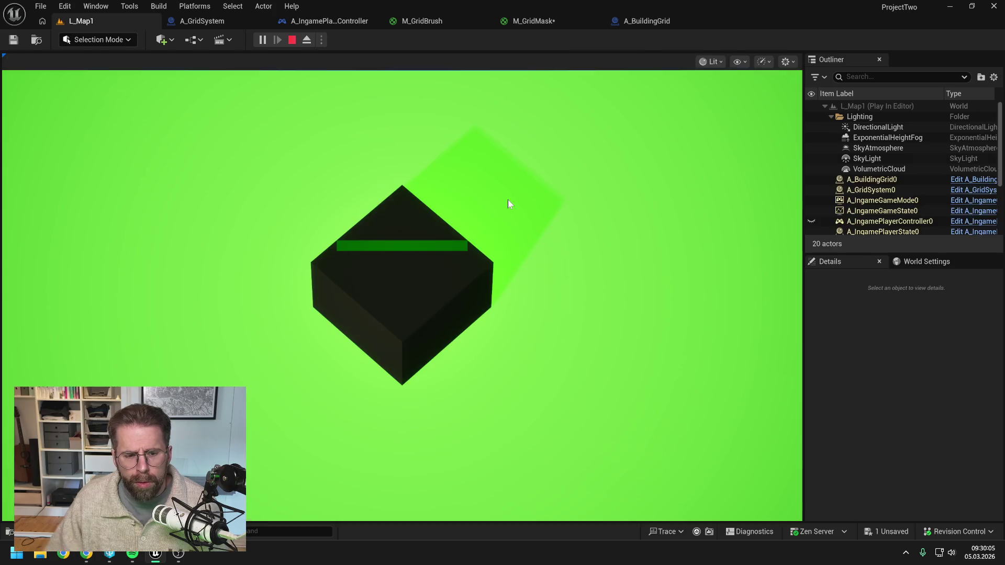
key("Escape")
left_click(554, 19)
left_click(464, 267)
Set both Power node exponents in M_GridMask to 10
type("10")
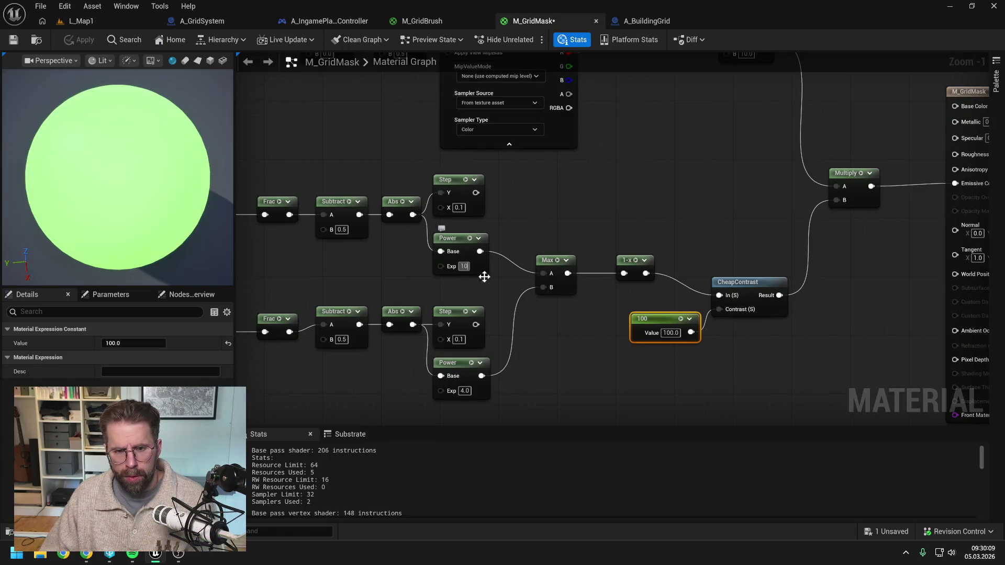
left_click_drag(465, 391, 482, 390)
left_click(459, 389)
type("10")
key("Return")
left_click(562, 375)
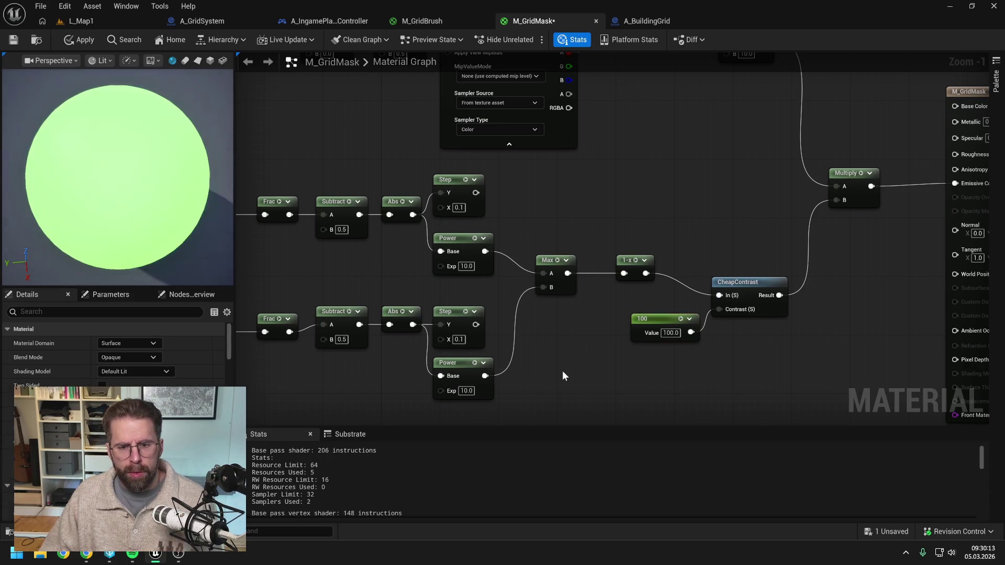
Apply and save the material, then play-test the level in L_Map1
left_click(74, 37)
key("ctrl+s")
left_click(96, 20)
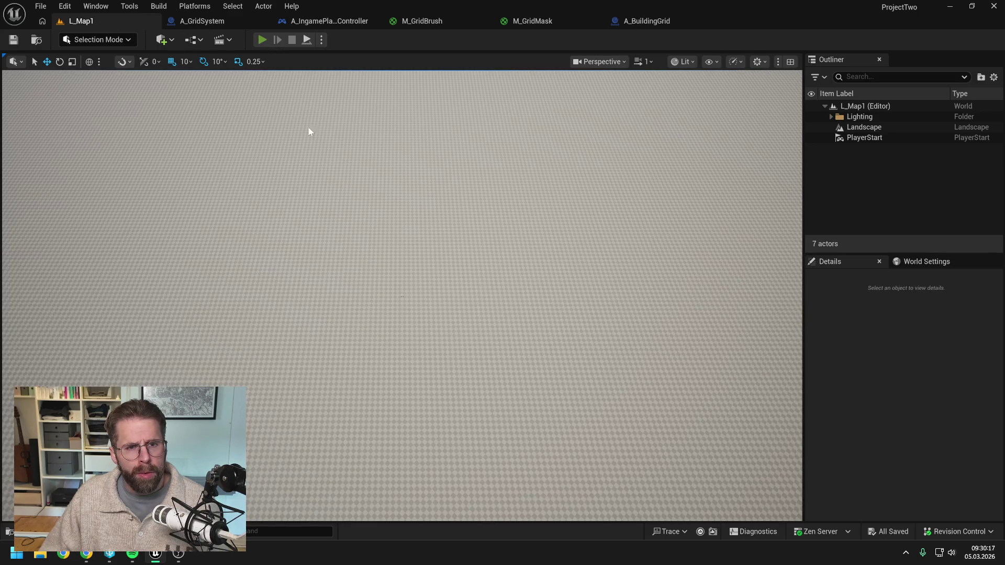
key("alt+p")
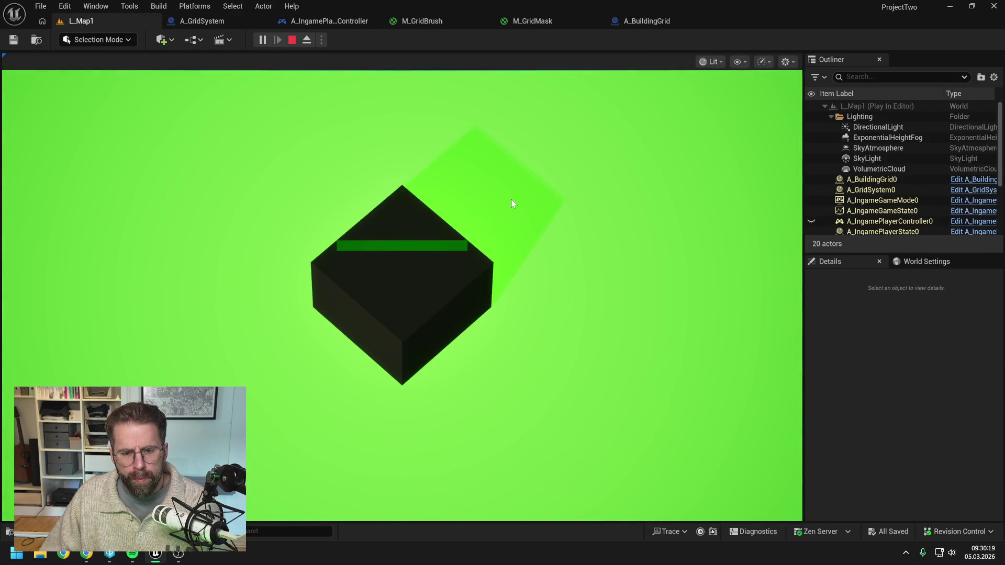
key("Escape")
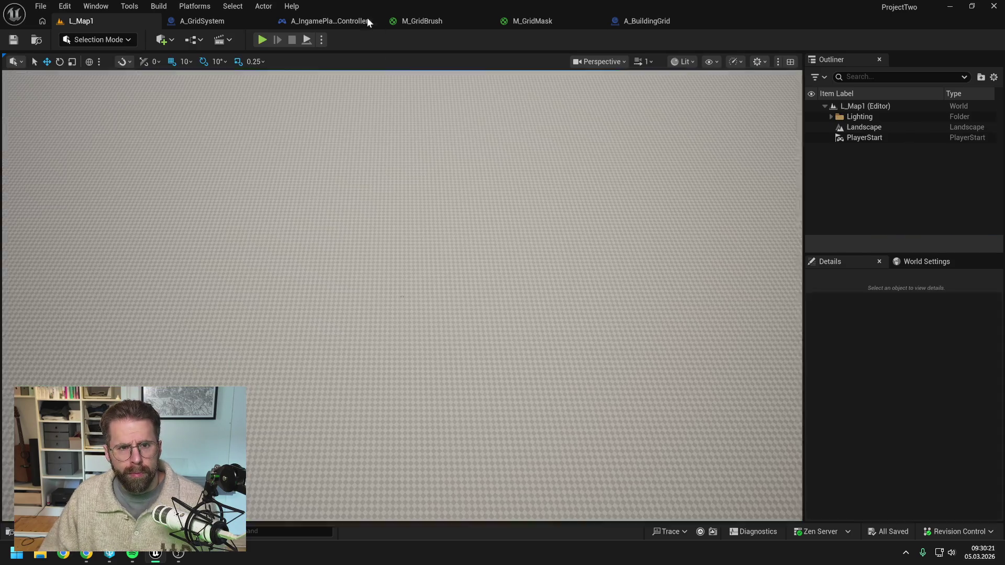
Wire the 1-x output straight into Multiply B, bypassing CheapContrast, and apply
left_click(432, 21)
left_click(526, 20)
mouse_move(646, 273)
left_mouse_down()
mouse_move(843, 206)
mouse_move(836, 200)
left_mouse_up()
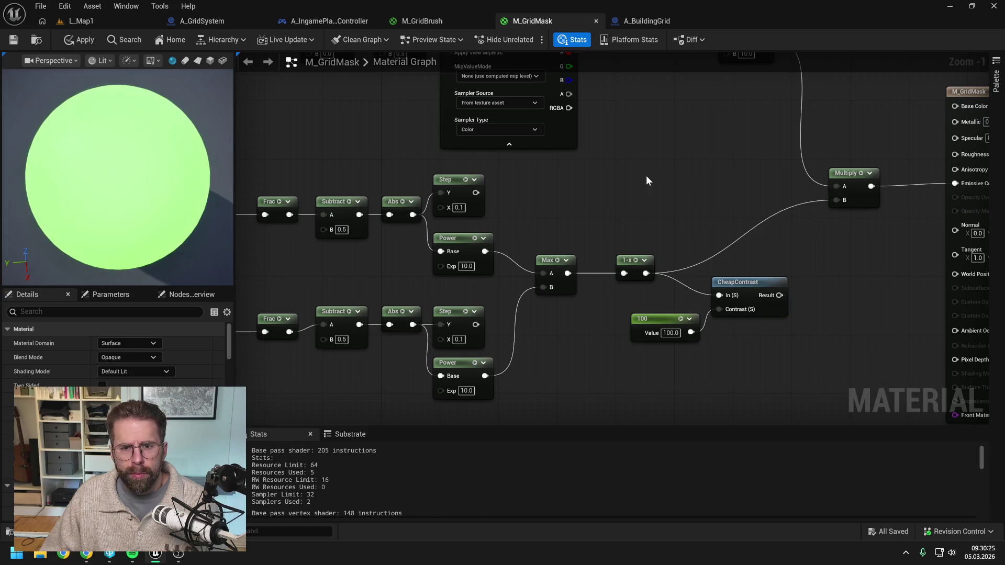
left_click(93, 42)
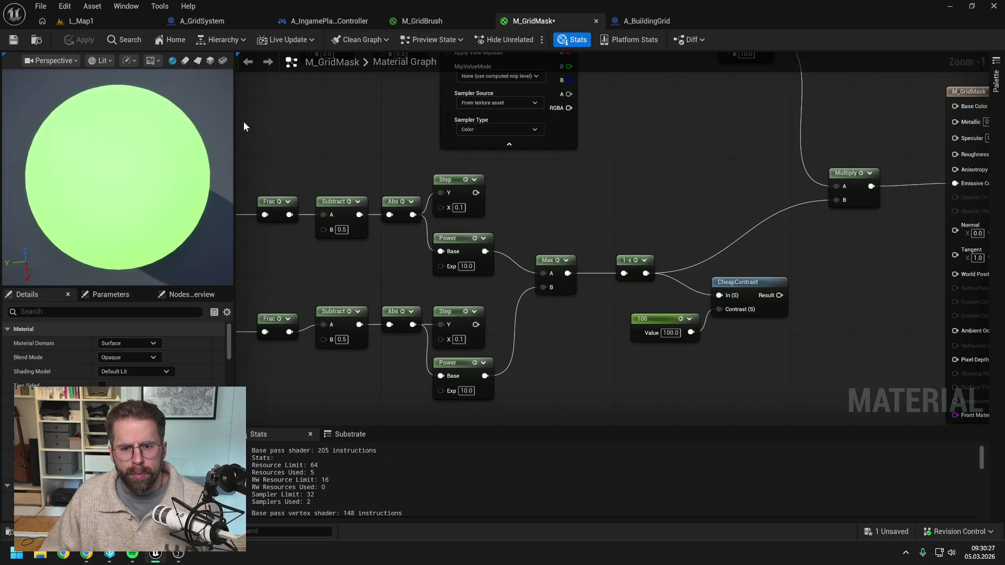
Play-test the level again to check the grid, then return to M_GridMask
left_click(86, 20)
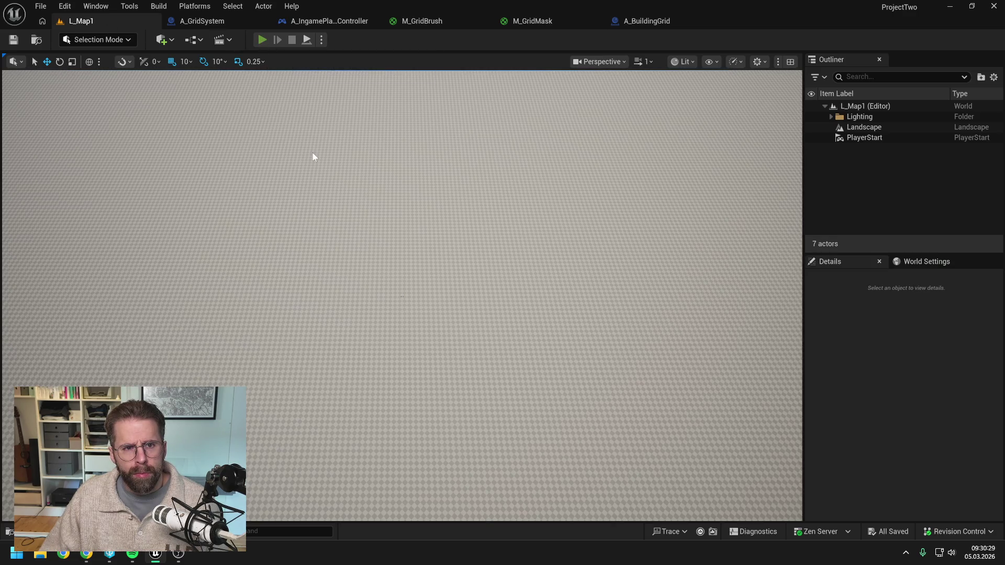
key("alt+p")
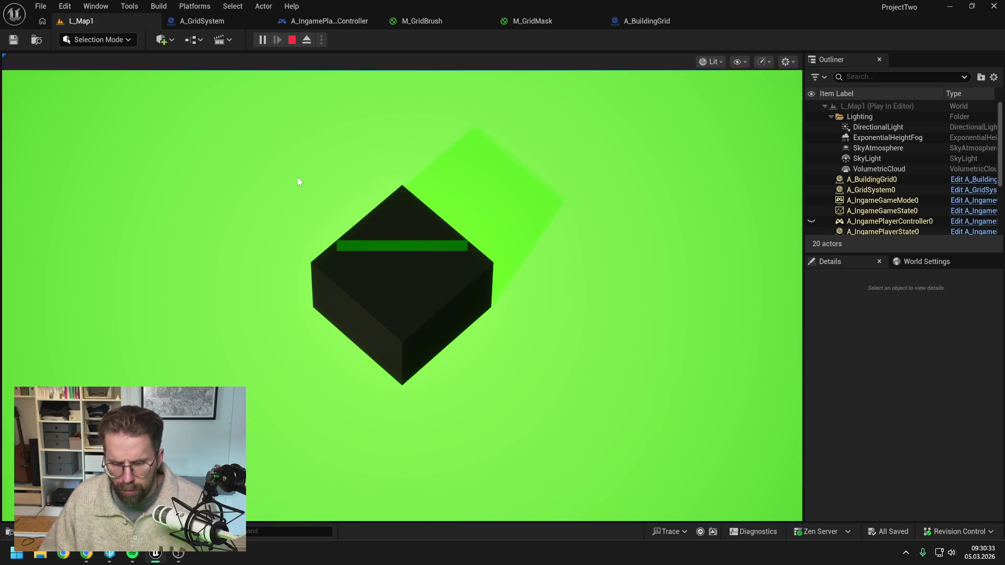
key("Escape")
left_click(534, 22)
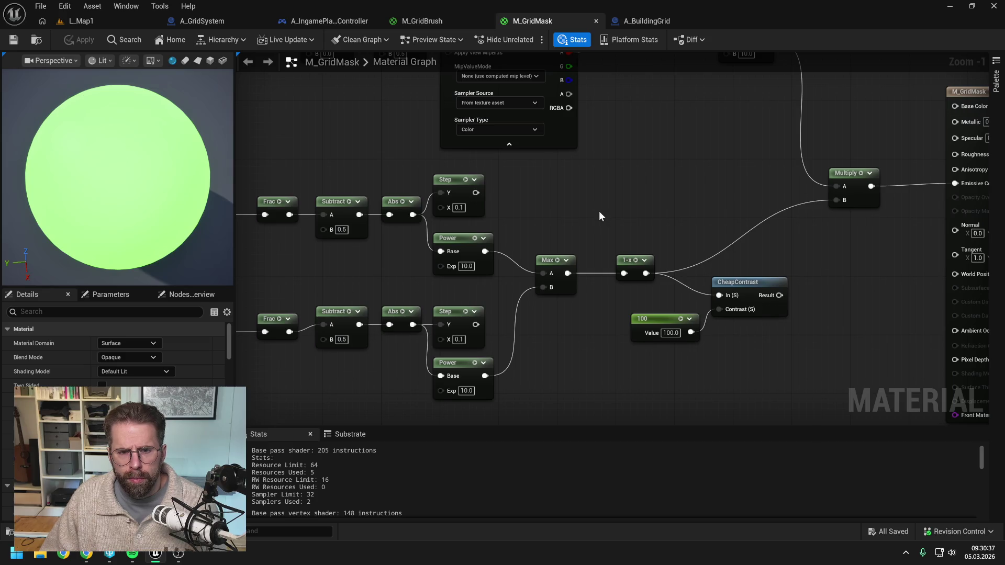
Set both Power node exponents back to 4 and apply the material
left_click_drag(600, 211, 599, 210)
left_click(481, 257)
type("4")
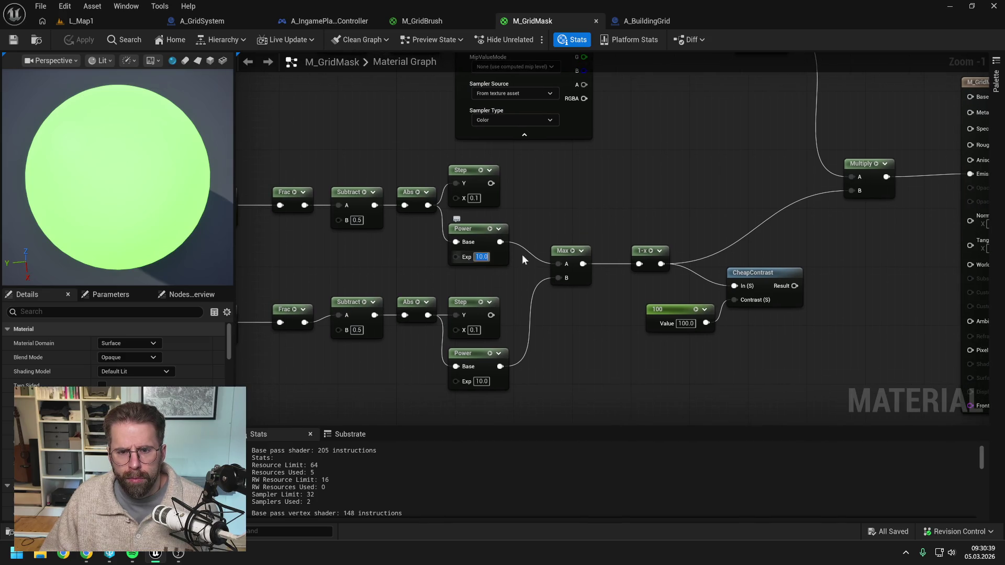
key("Return")
type("4")
key("Return")
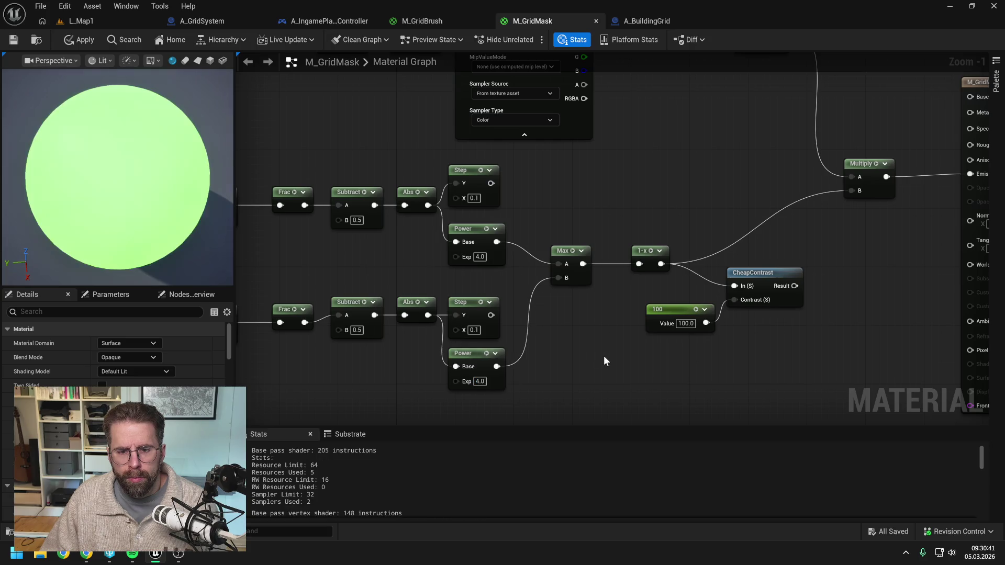
left_click(89, 40)
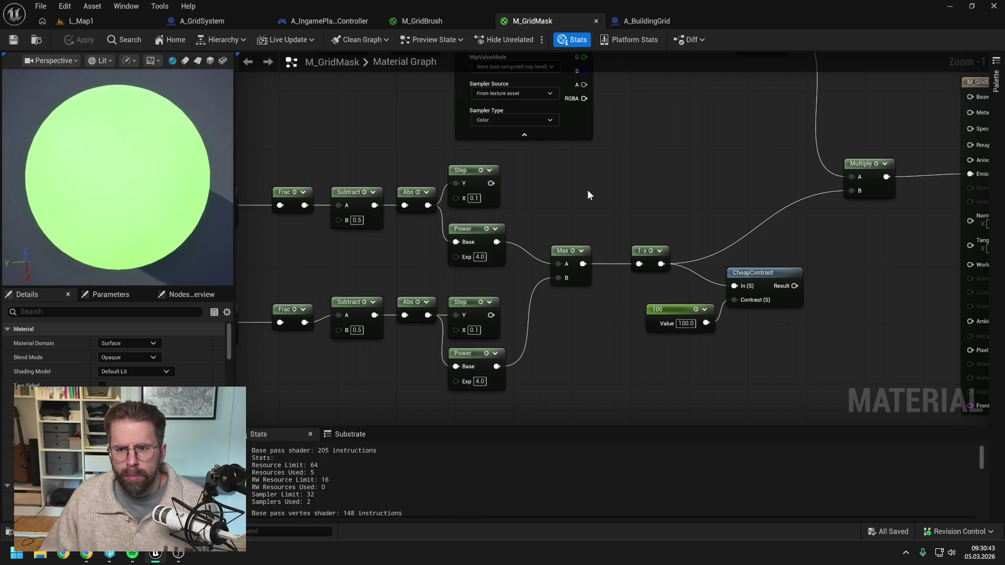
Delete the CheapContrast node and its 100 constant, apply, and return to L_Map1
scroll(592, 193, "down", 3)
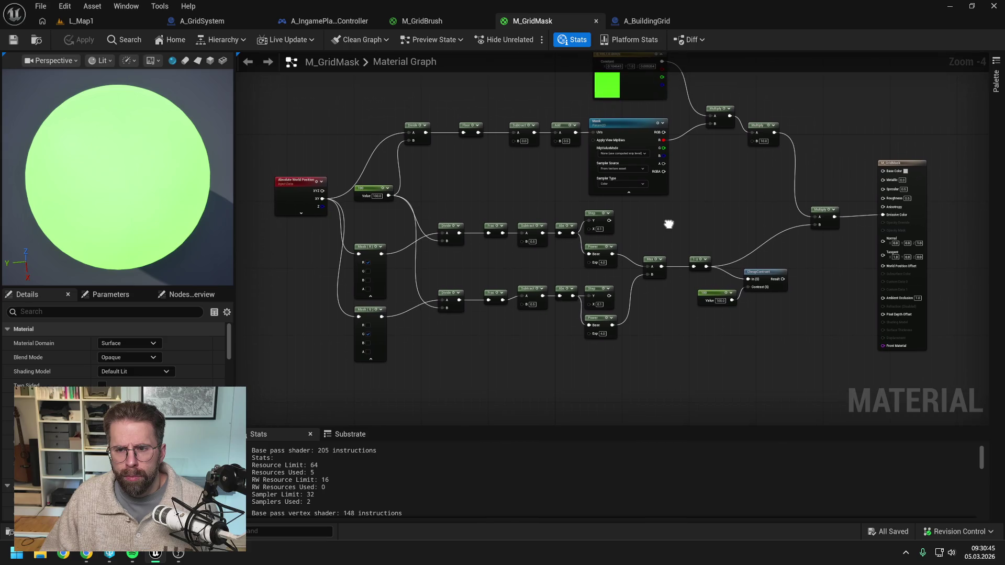
left_click_drag(723, 325, 764, 285)
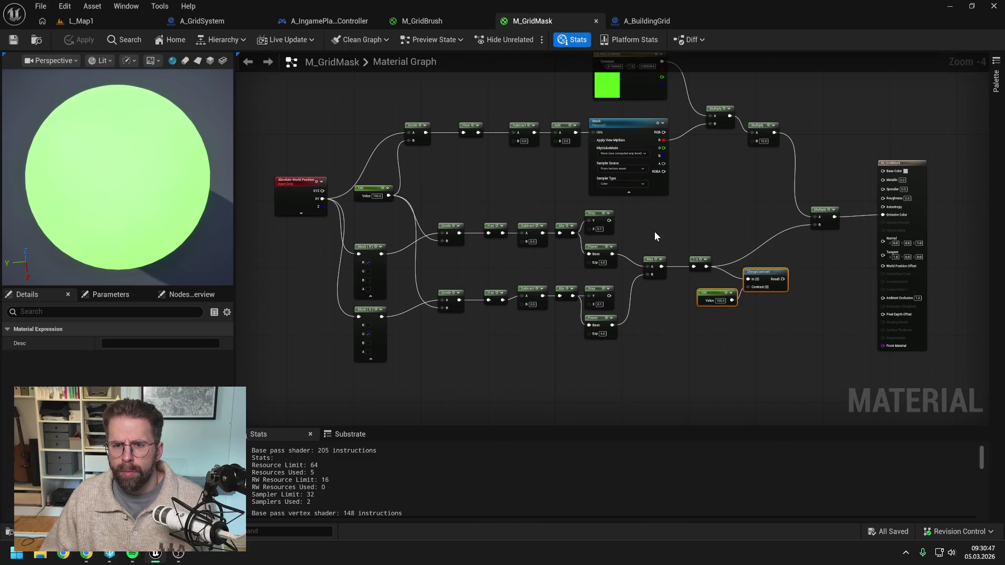
key("Delete")
left_click_drag(673, 225, 666, 257)
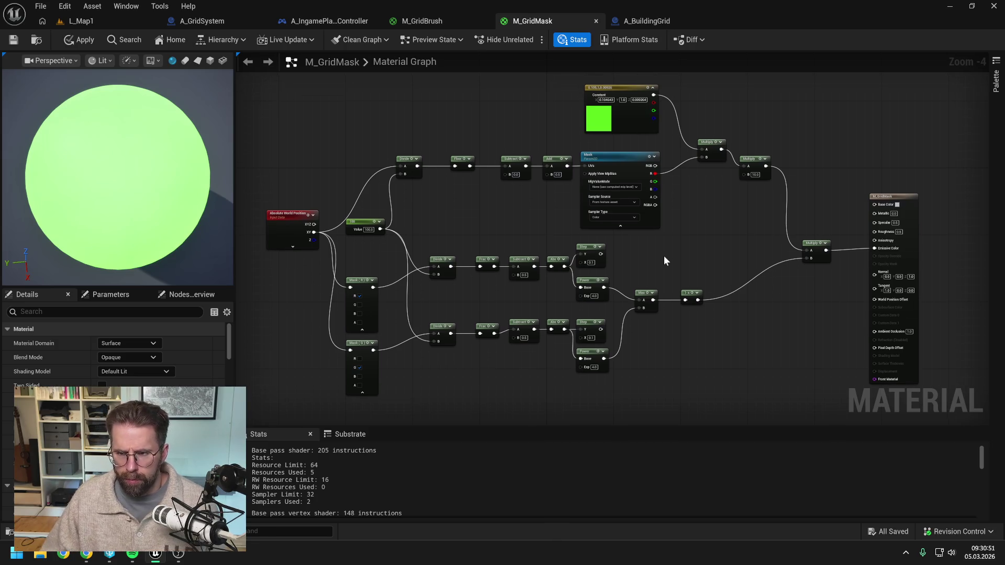
left_click(83, 40)
left_click(90, 20)
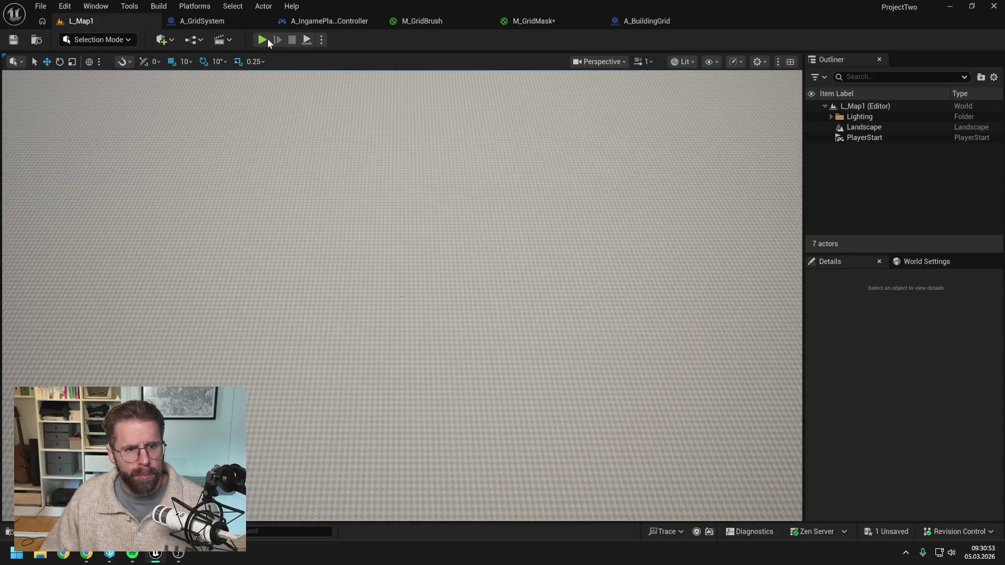
Run and stop a play test of L_Map1, then reopen the M_GridMask graph
key("alt+p")
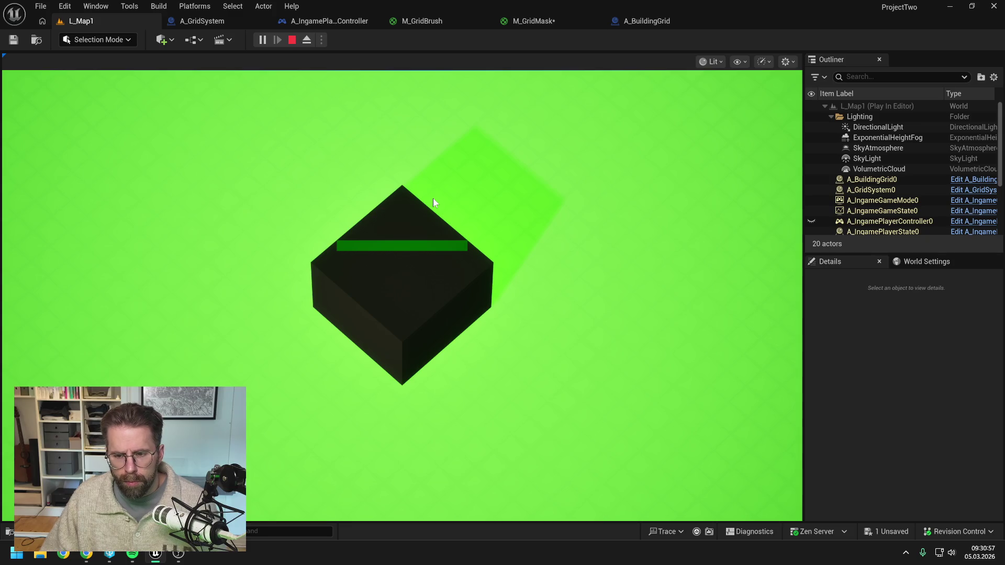
key("Escape")
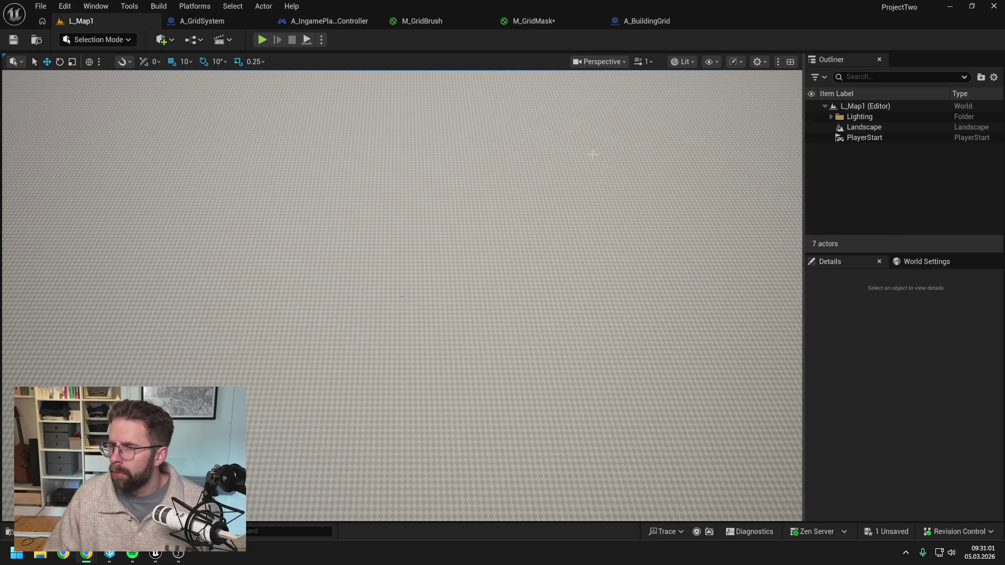
left_click(550, 22)
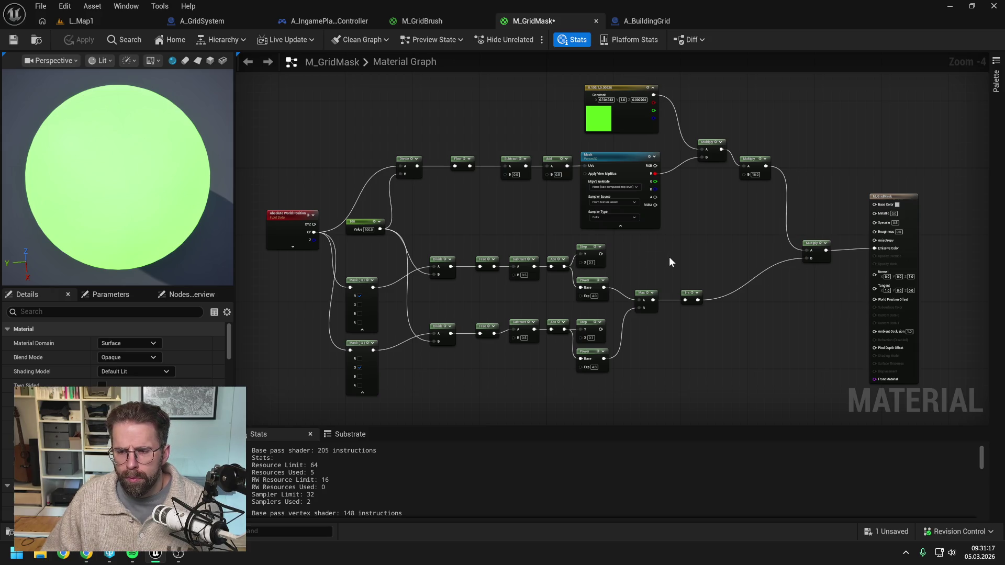
Save M_GridMask and frame the grid line nodes and material output in the graph
key("ctrl+s")
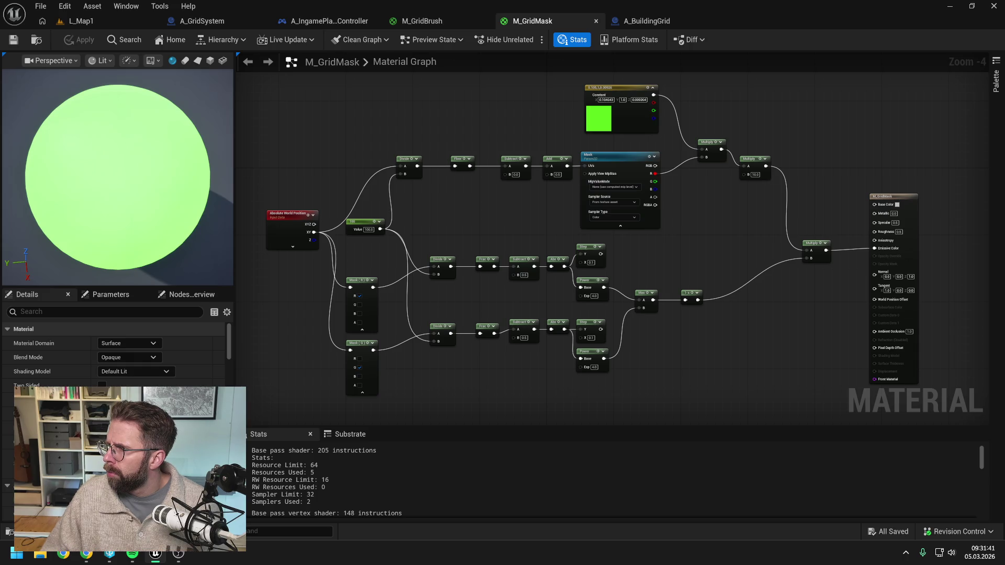
scroll(675, 330, "up", 1)
mouse_move(643, 313)
left_mouse_down()
mouse_move(632, 288)
mouse_move(656, 279)
left_mouse_up()
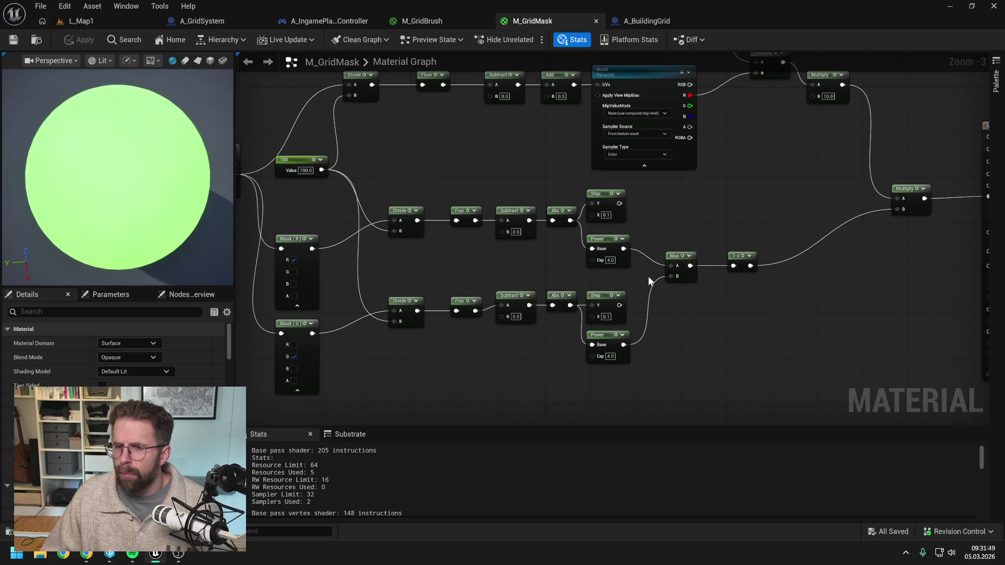
mouse_move(692, 271)
left_mouse_down()
mouse_move(622, 270)
mouse_move(660, 294)
left_mouse_up()
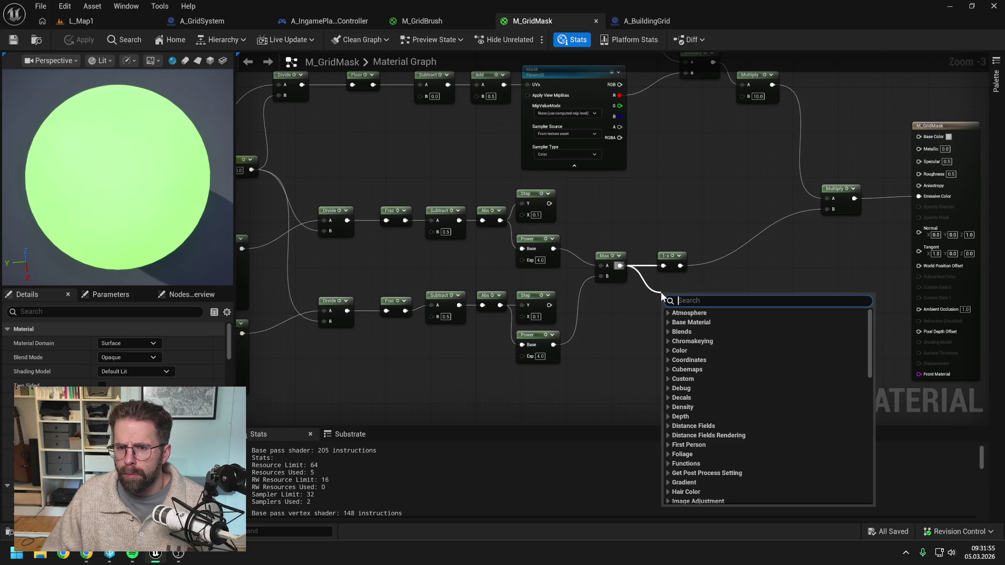
Add a Saturate node after Max and feed its result into the 1-x node
type("satur")
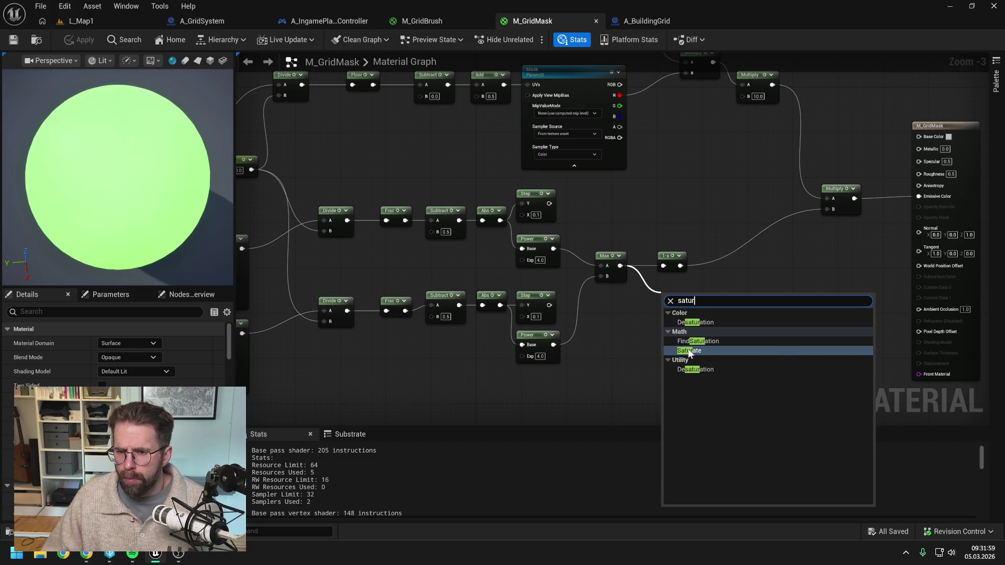
left_click(691, 350)
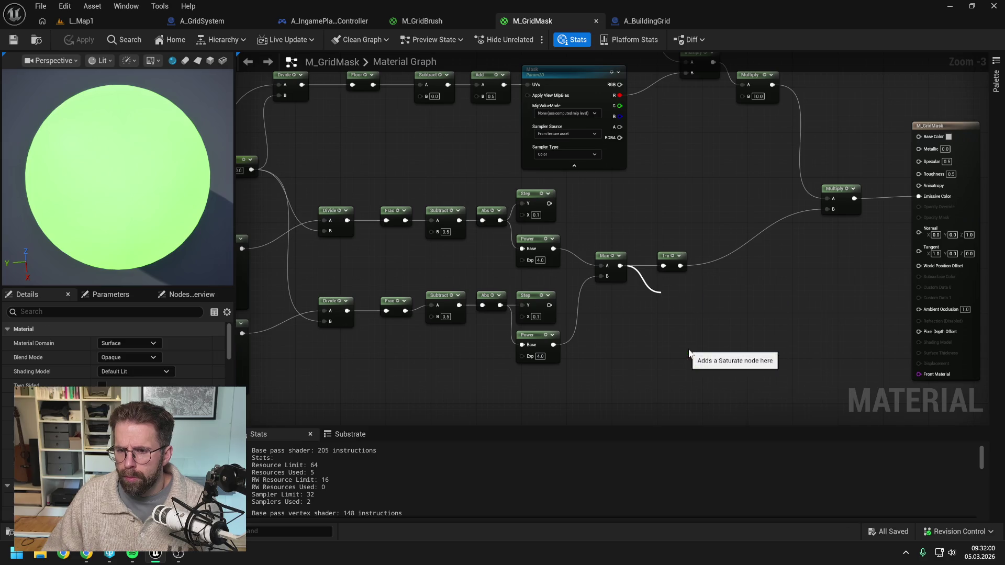
left_click(736, 306)
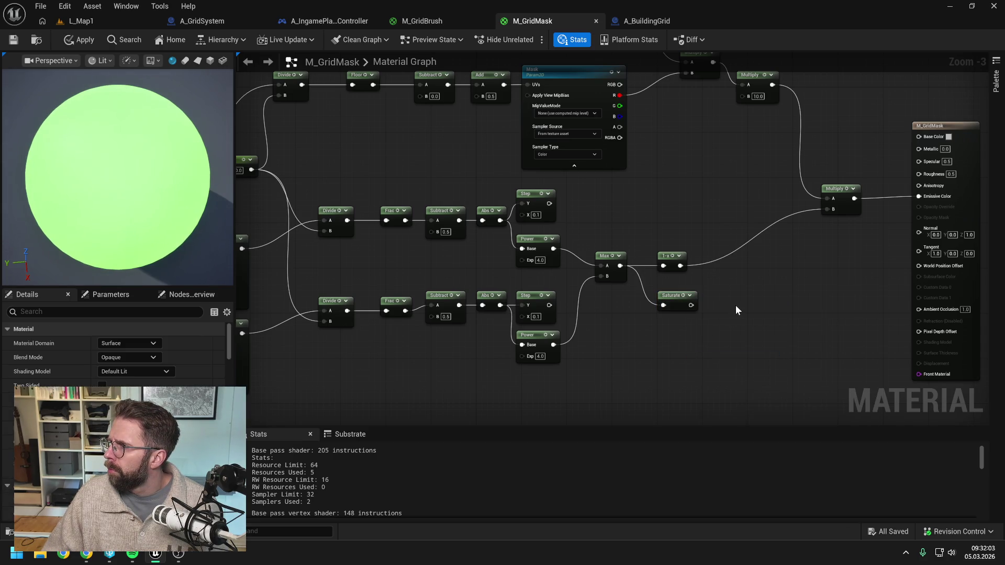
mouse_move(691, 305)
left_mouse_down()
mouse_move(663, 266)
mouse_move(728, 261)
left_mouse_up()
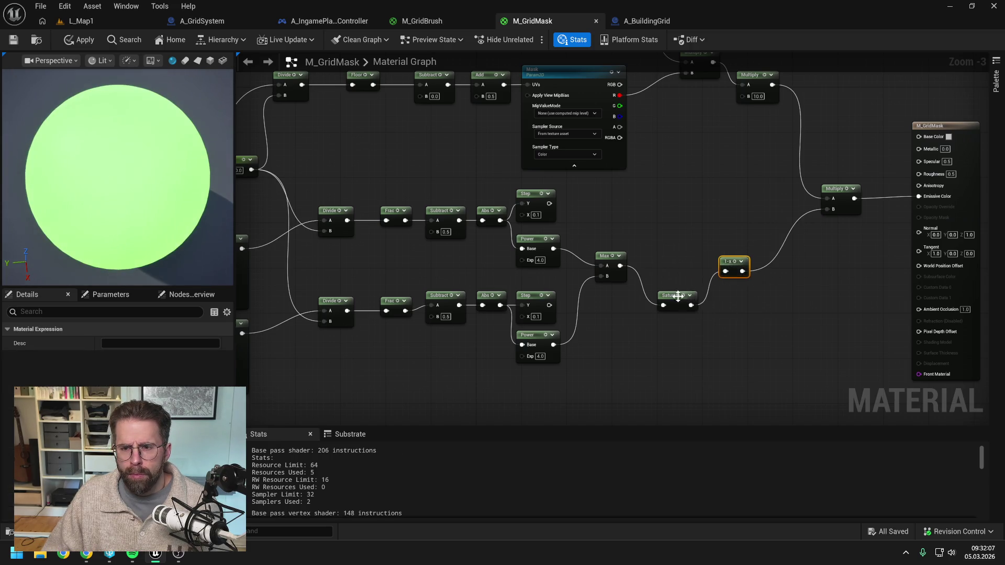
left_click_drag(677, 295, 672, 262)
left_click(697, 301)
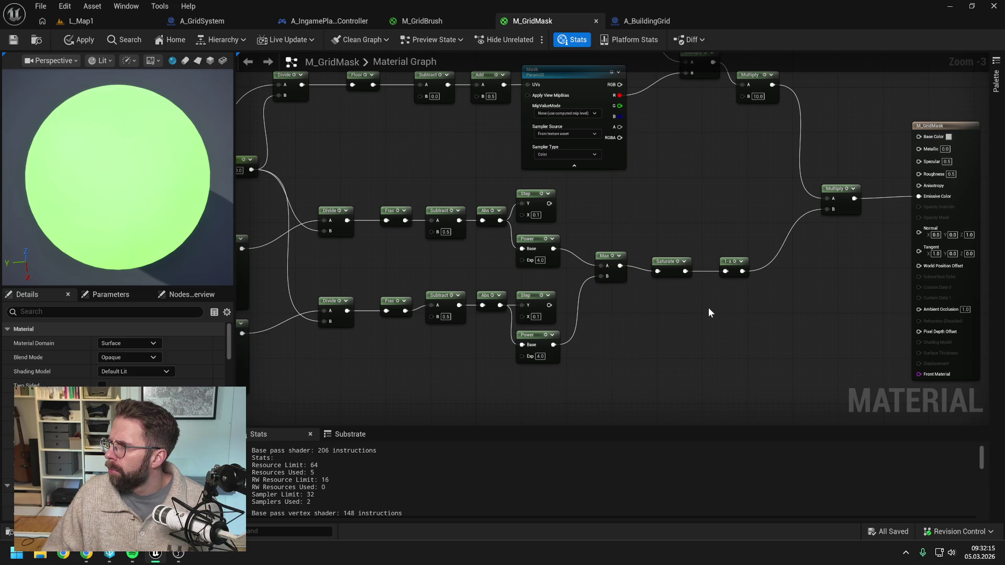
Add a CheapContrast node fed by the 1-x output
left_click_drag(746, 312, 695, 316)
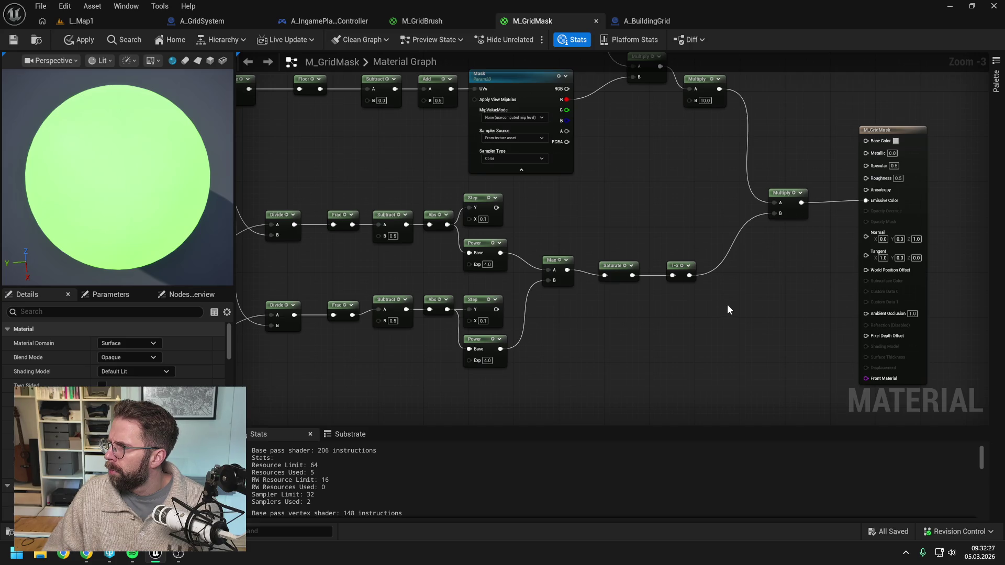
left_click_drag(733, 300, 718, 308)
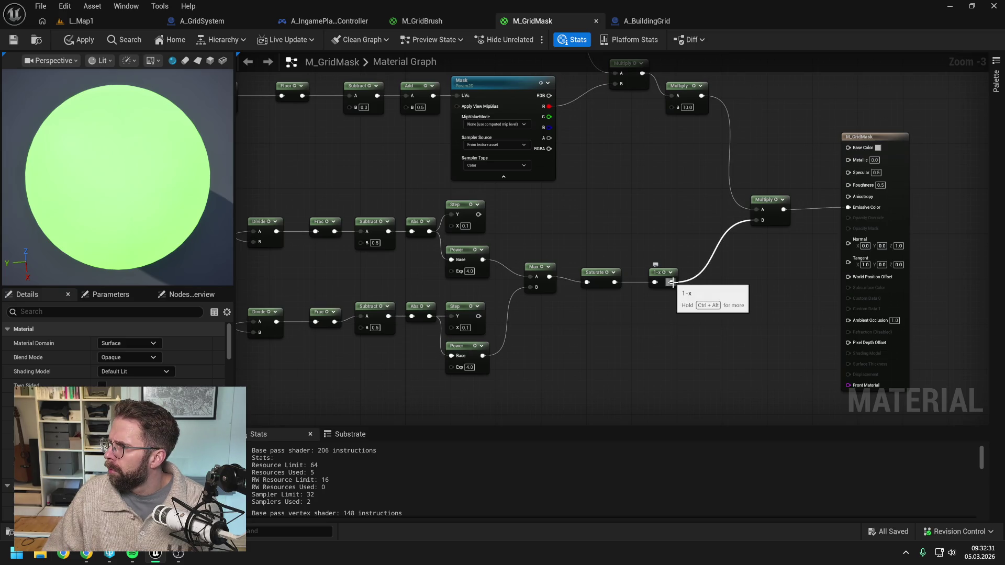
left_click_drag(673, 283, 703, 294)
type("cheap")
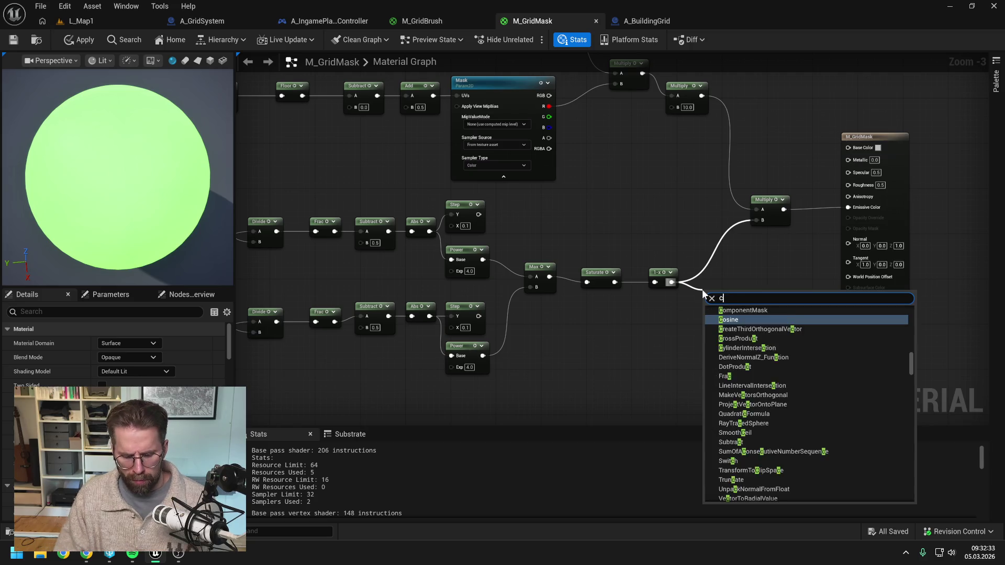
left_click(740, 321)
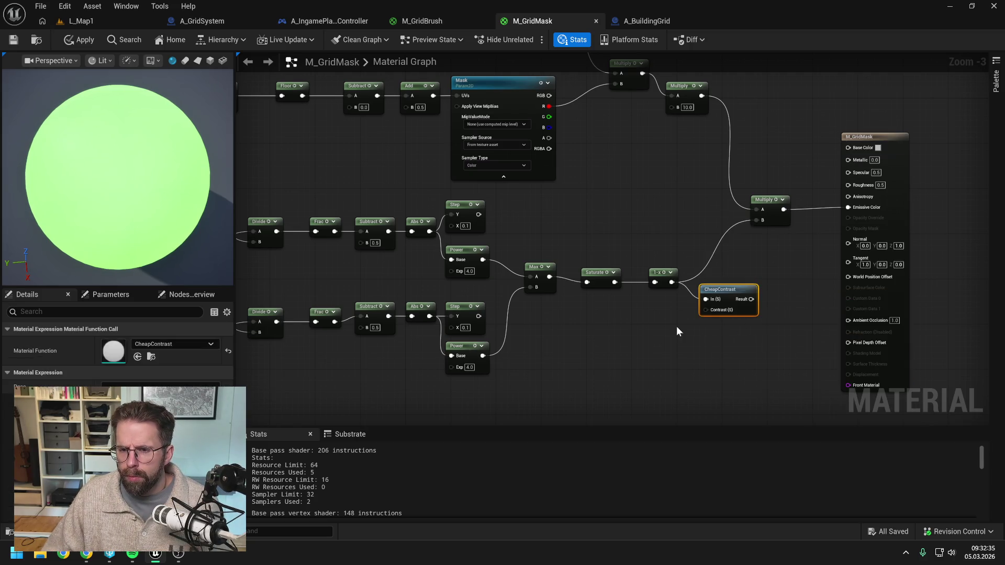